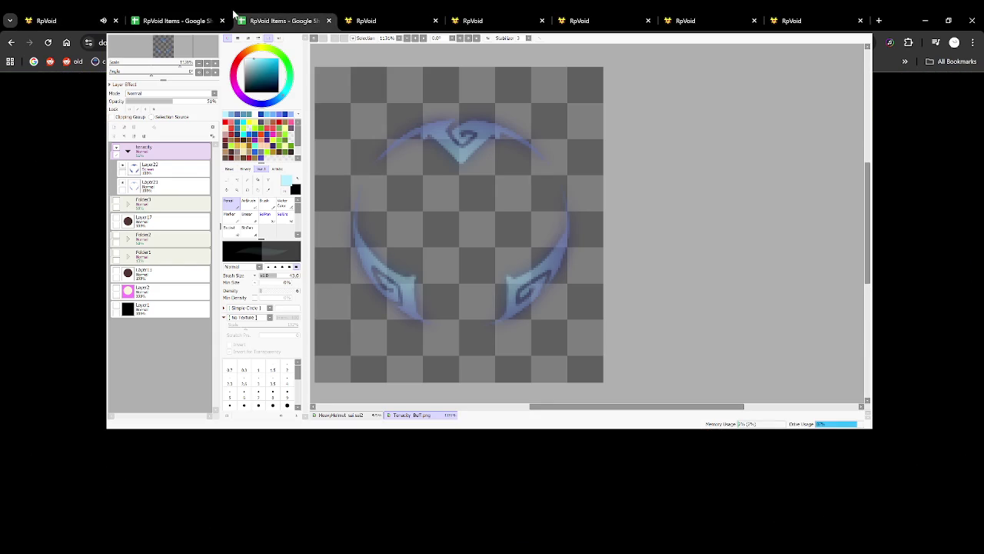
Look over the grid action list and the other RpVoid admin pages.
left_click(139, 12)
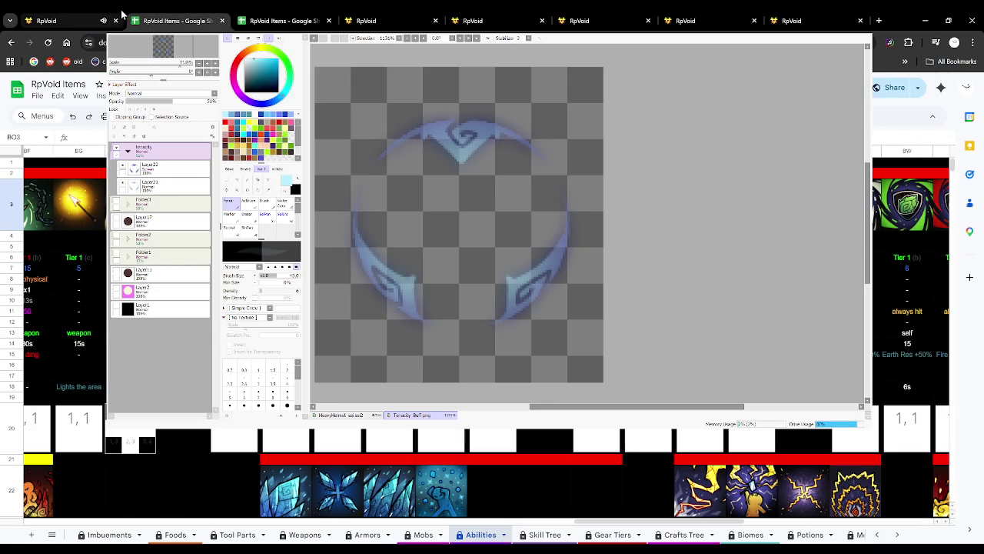
left_click(121, 14)
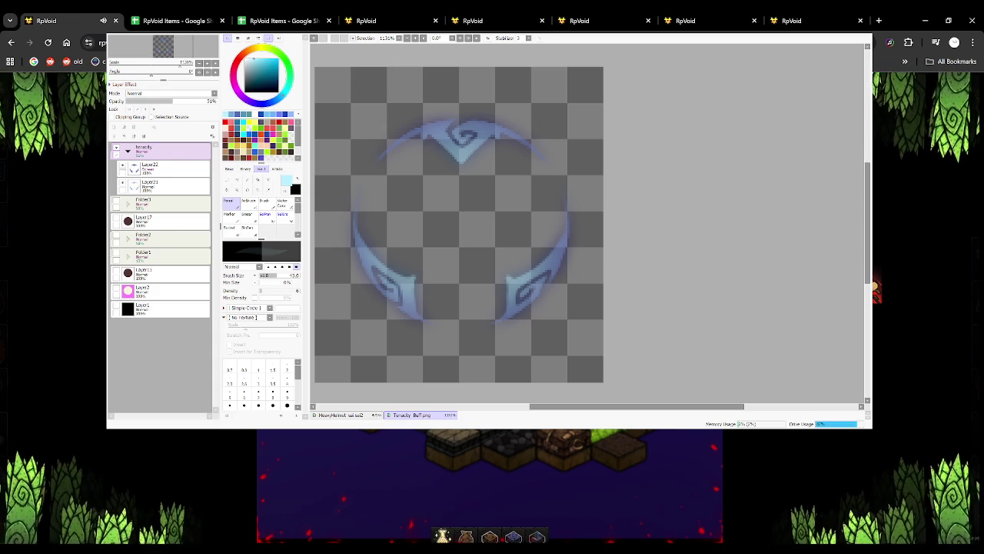
left_click(588, 19)
left_click(304, 17)
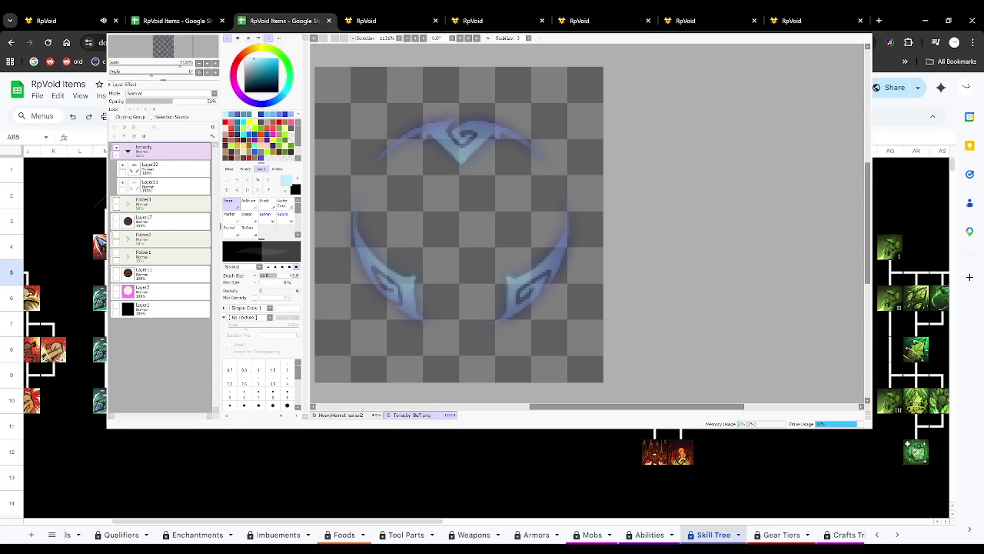
left_click(376, 20)
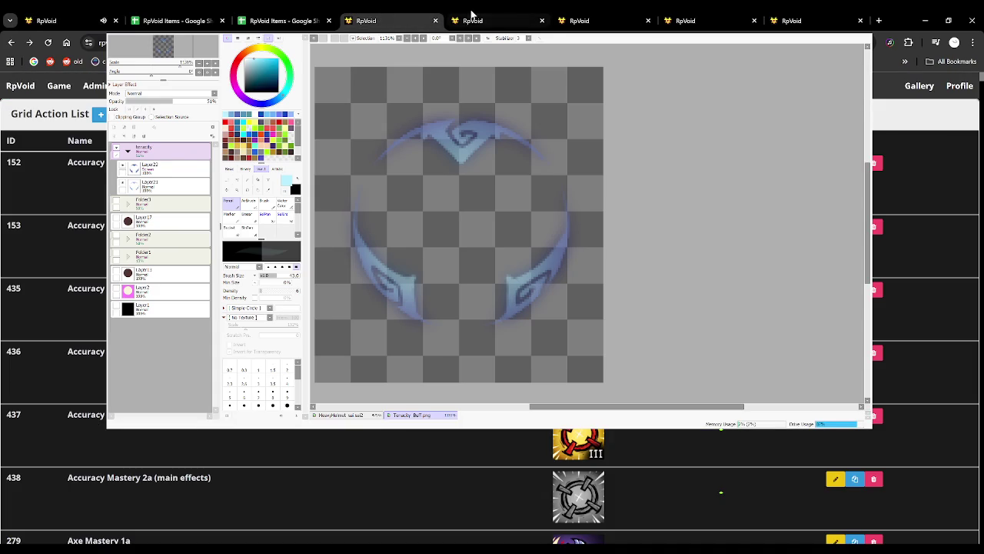
left_click(472, 17)
left_click(682, 17)
left_click(513, 17)
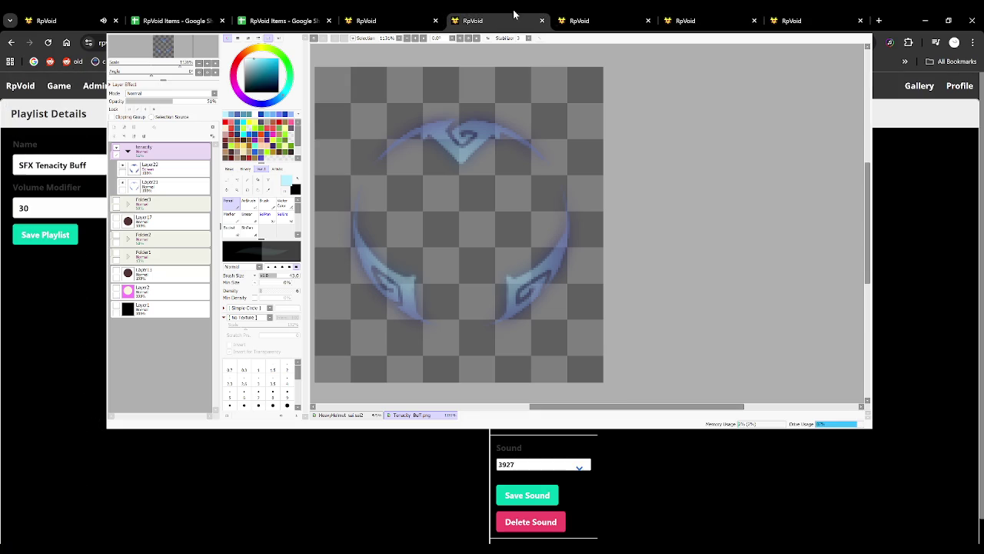
Check the Tenacity Buff playlist and Tenacity Mastery form, then select cell BM7 on the Abilities sheet.
left_click(412, 15)
left_click(630, 17)
left_click(707, 17)
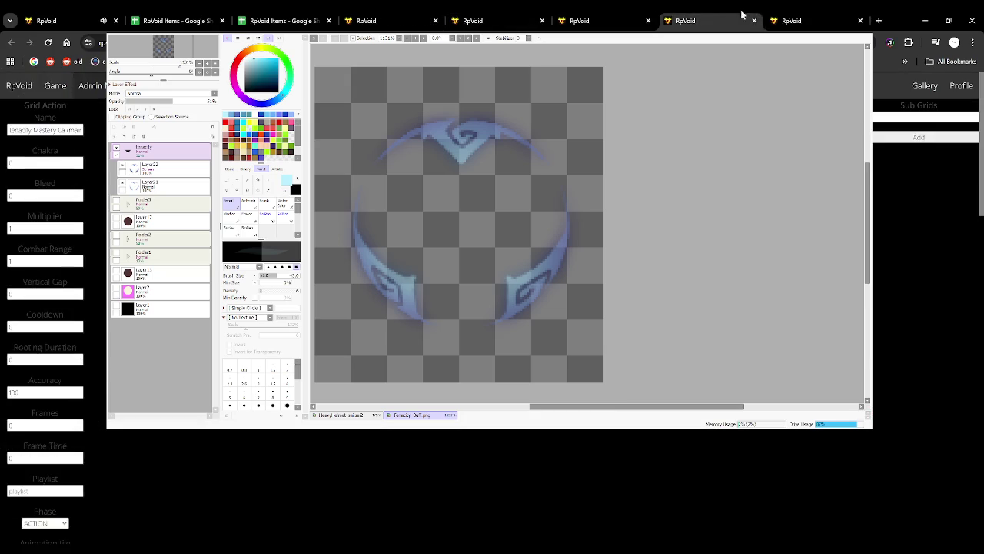
left_click(772, 17)
left_click(308, 17)
left_click(197, 17)
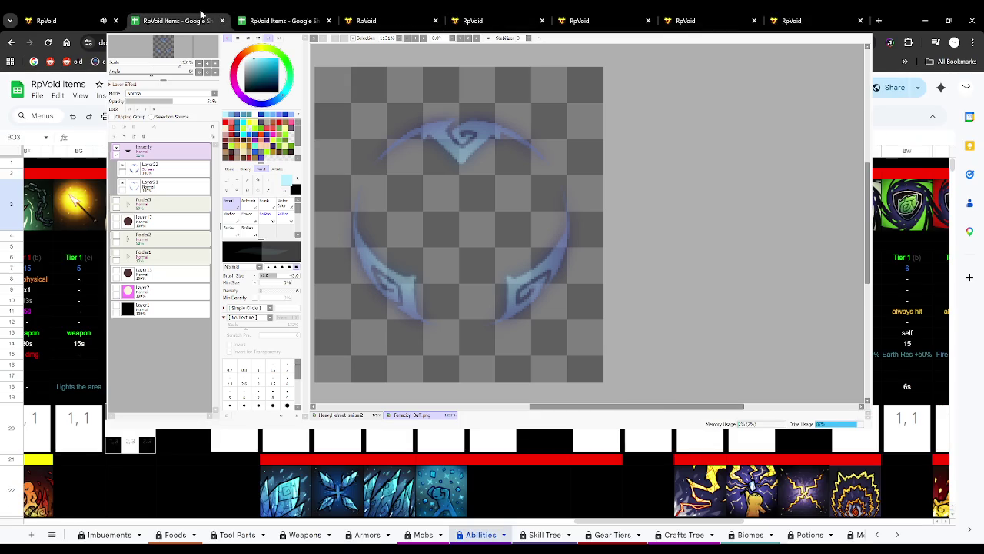
left_click(388, 268)
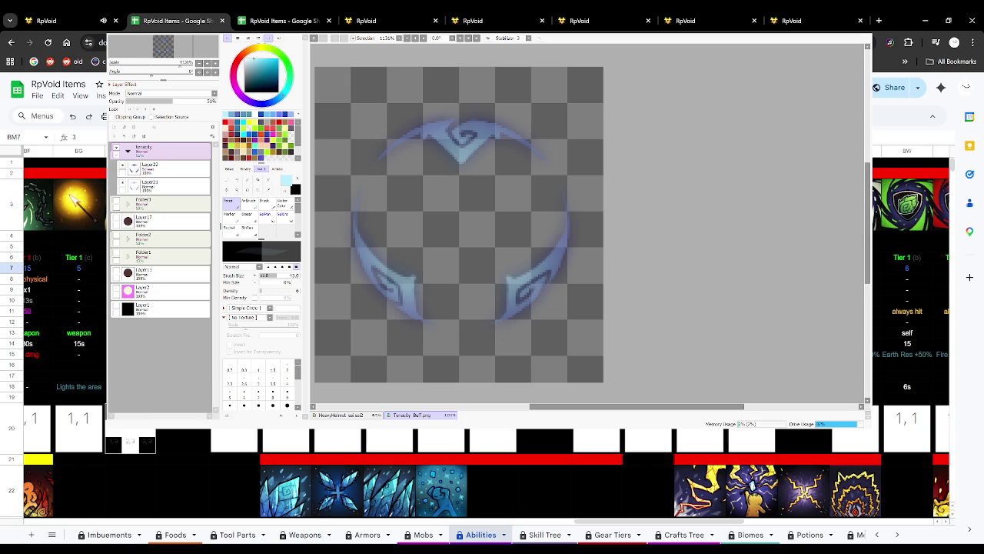
Review the 60s, 45s and 30s cooldowns in row 14 and the row 18-19 buff entries.
left_click(387, 342)
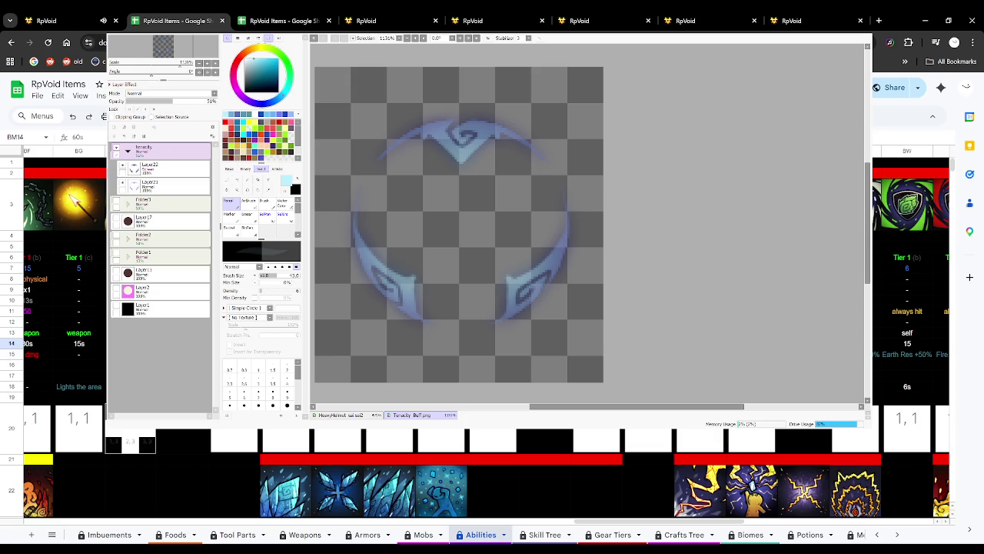
key("Right")
key("Right")
key("Left")
key("Down")
key("Down")
key("Down")
key("Right")
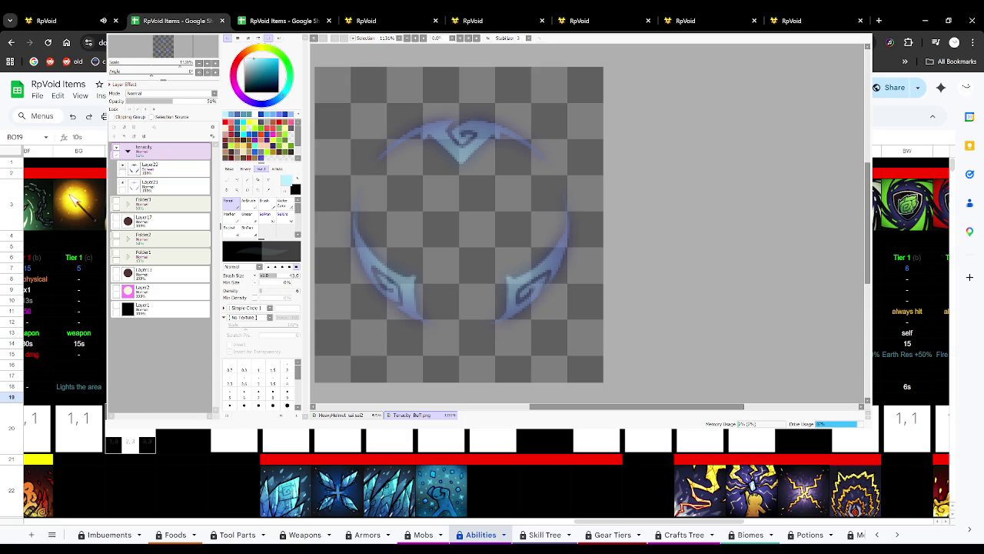
key("Down")
key("Up")
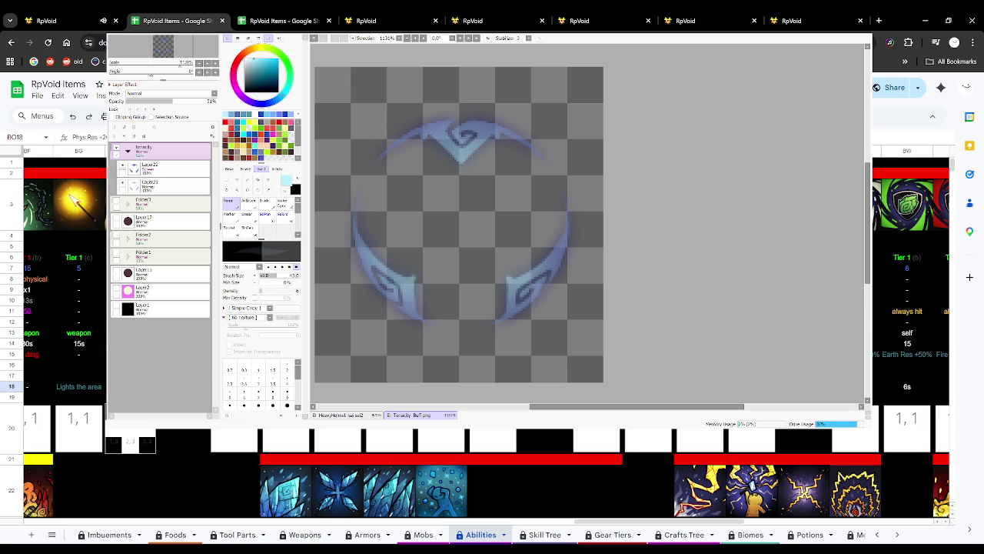
right_click(492, 386)
key("Escape")
left_click(77, 21)
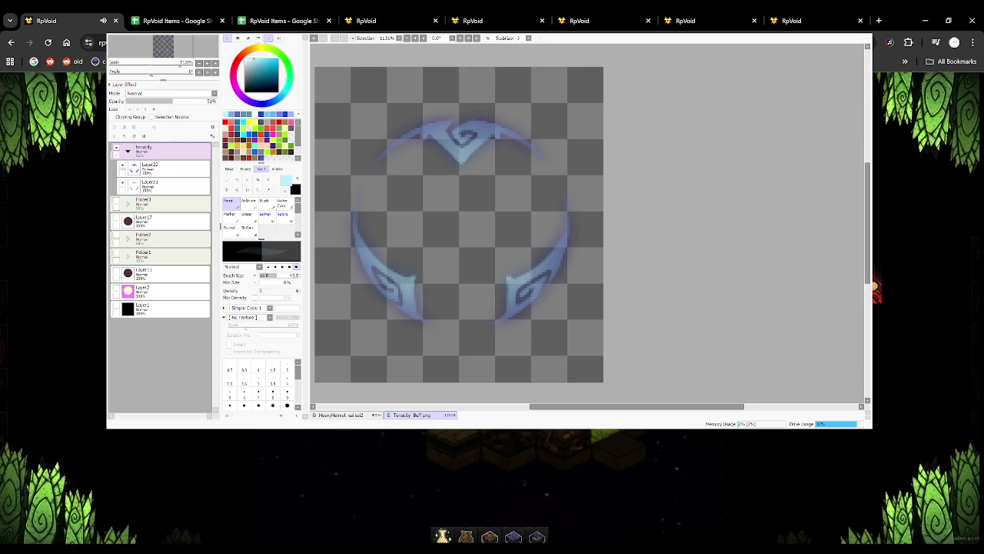
Browse the Skill Tree icon grid around cells X2, X4, X8, V8 and V4.
left_click(362, 20)
left_click(327, 11)
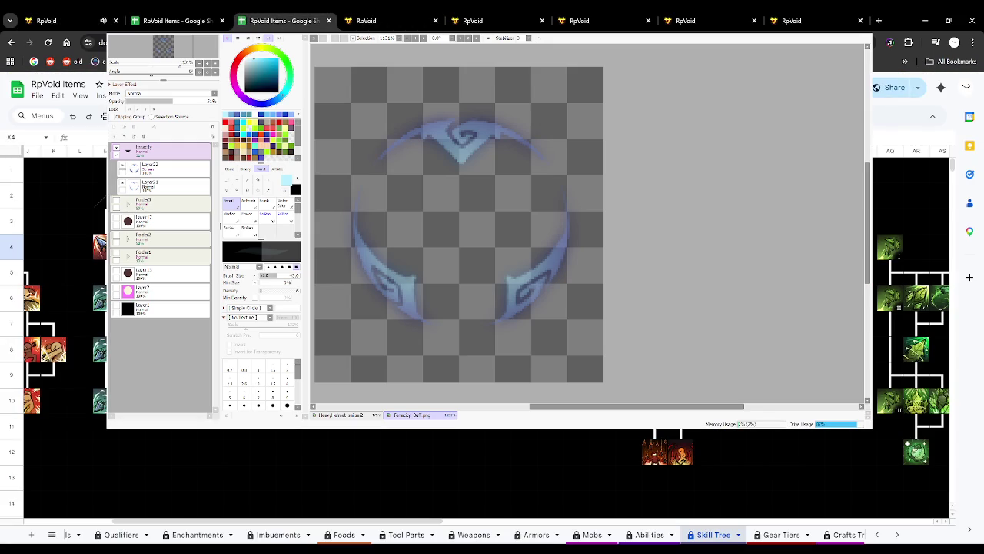
key("Down")
key("Down")
key("Down")
key("Down")
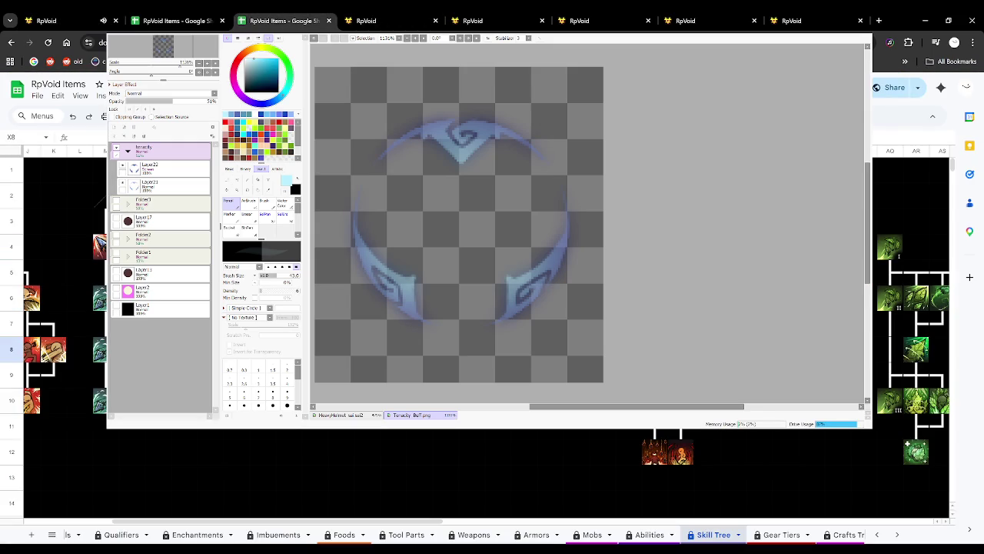
key("Left")
key("Left")
key("Up")
key("Up")
key("Up")
key("Down")
key("Down")
key("Down")
key("Up")
key("Up")
key("Up")
key("Right")
key("Right")
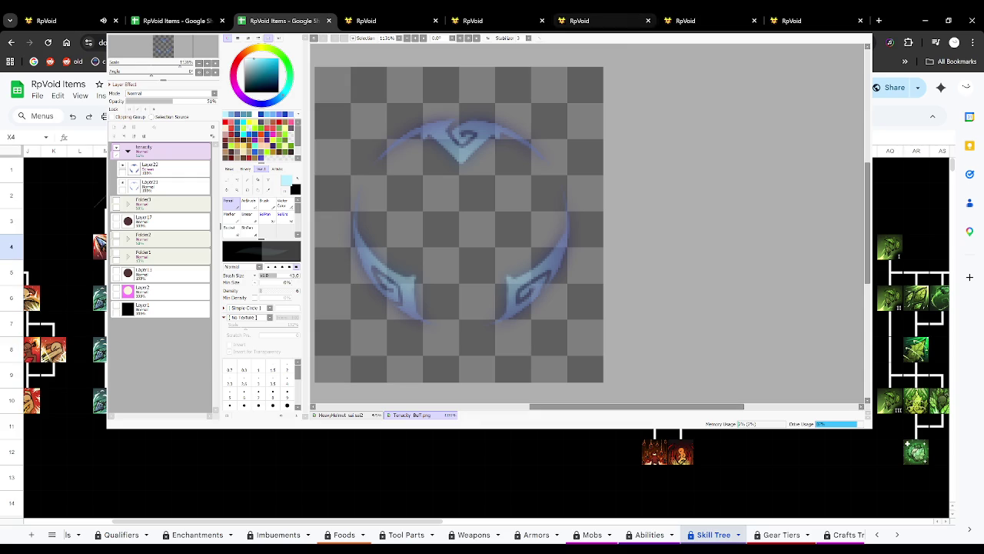
key("Up")
key("Up")
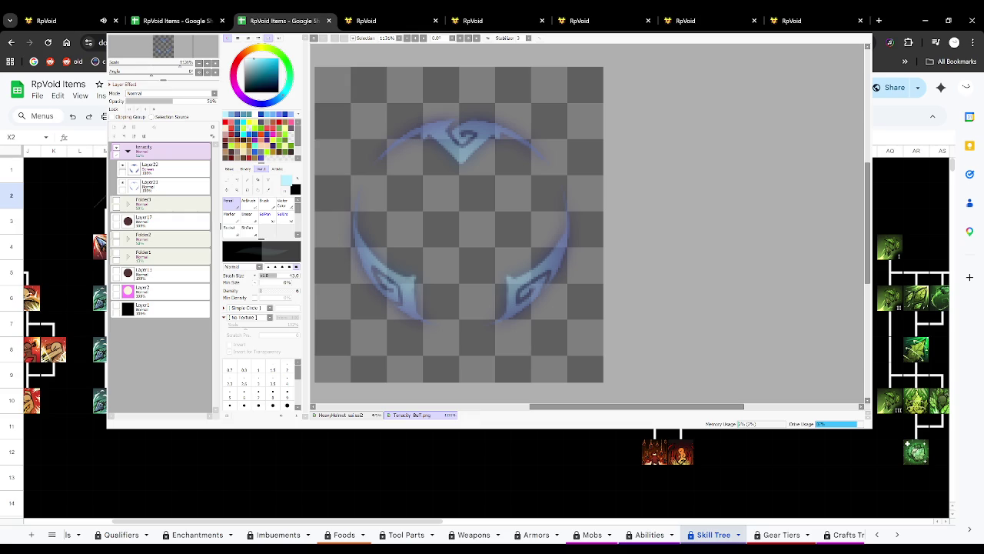
left_click(387, 16)
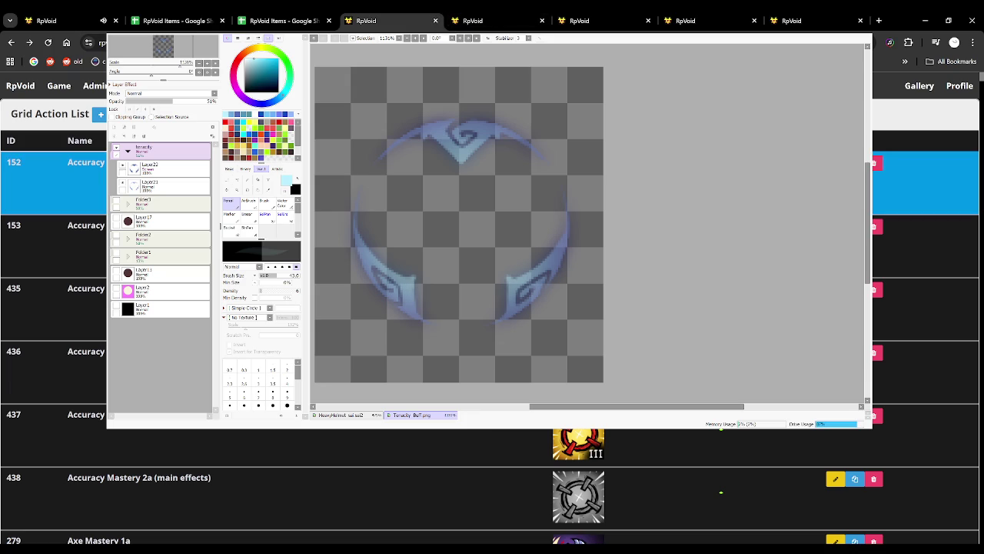
Check the buff entry in BM18 and the 10s value in BN19.
key("ctrl+Tab")
key("ctrl+Tab")
key("ctrl+Tab")
key("ctrl+Tab")
key("ctrl+Tab")
key("ctrl+Tab")
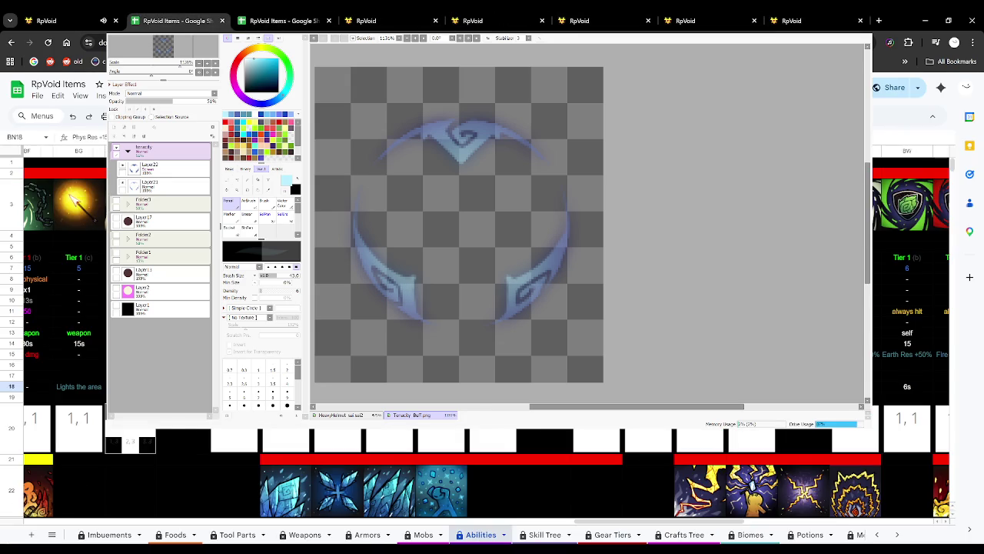
key("Left")
key("Down")
key("Right")
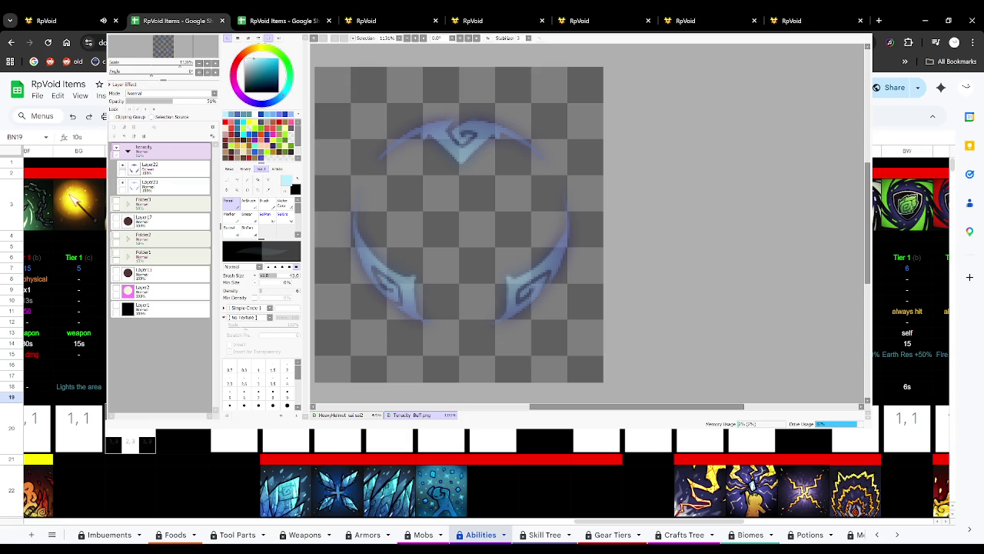
left_click(376, 15)
left_click(501, 13)
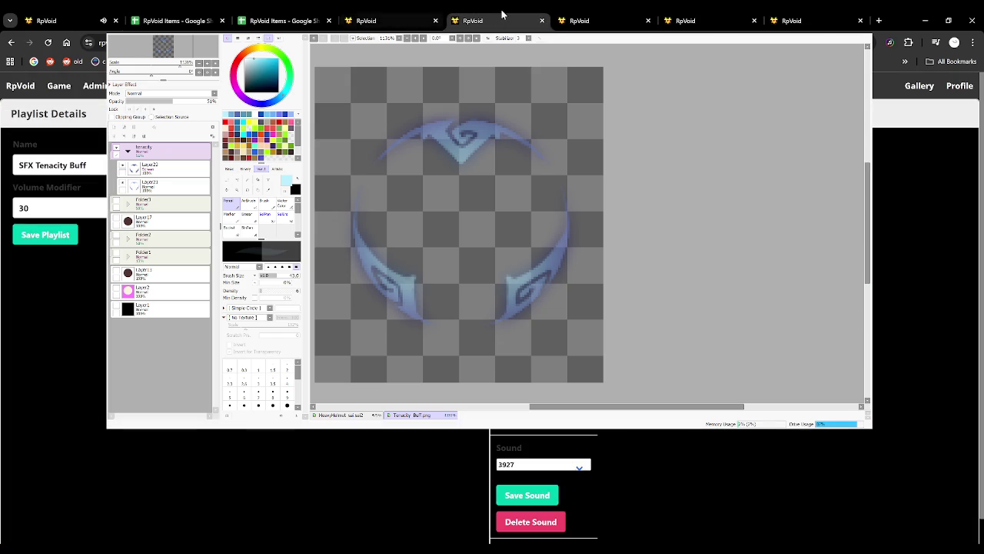
Close the surplus grid action tab and view the VFX Tenacity Buff tile details.
left_click(604, 14)
left_click(523, 21)
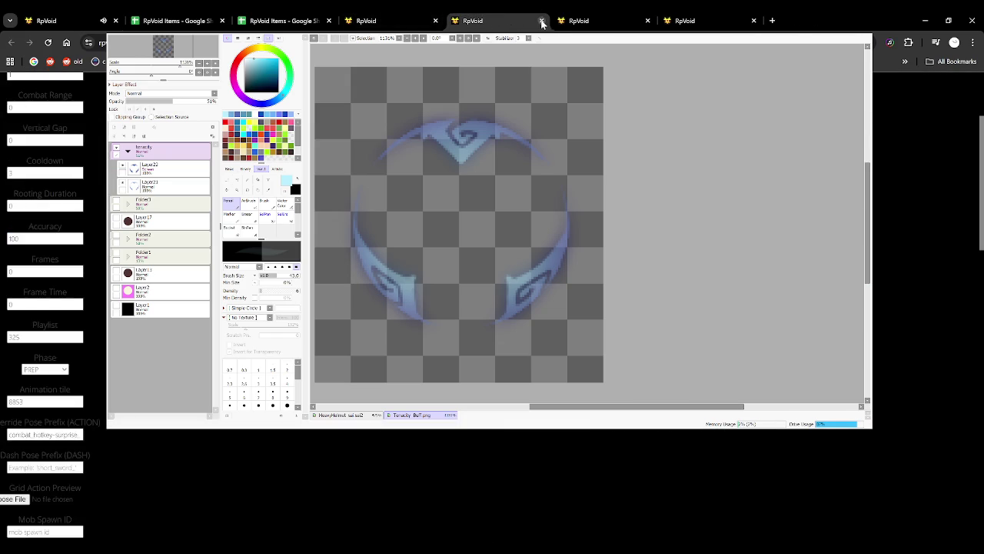
scroll(45, 308, "up", 2)
left_click(674, 18)
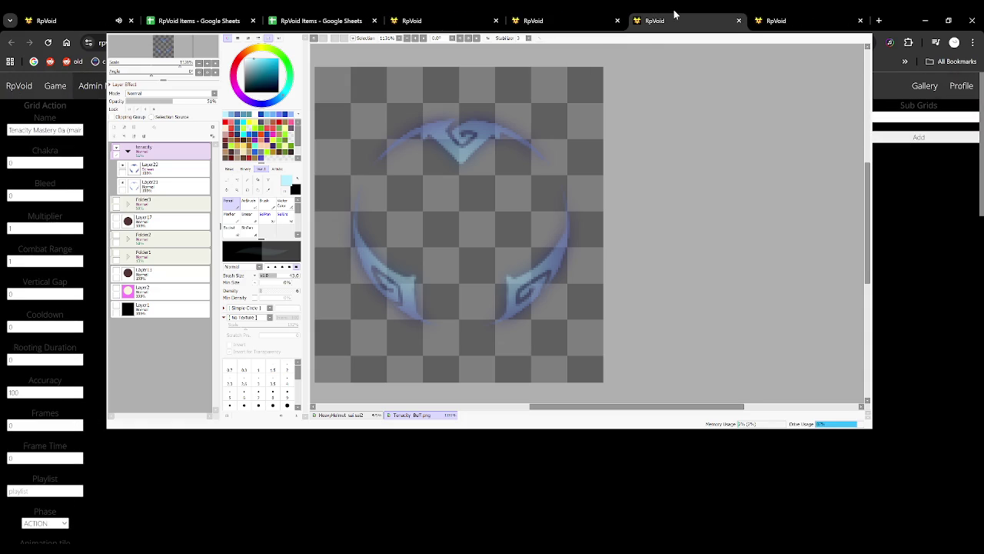
left_click(776, 19)
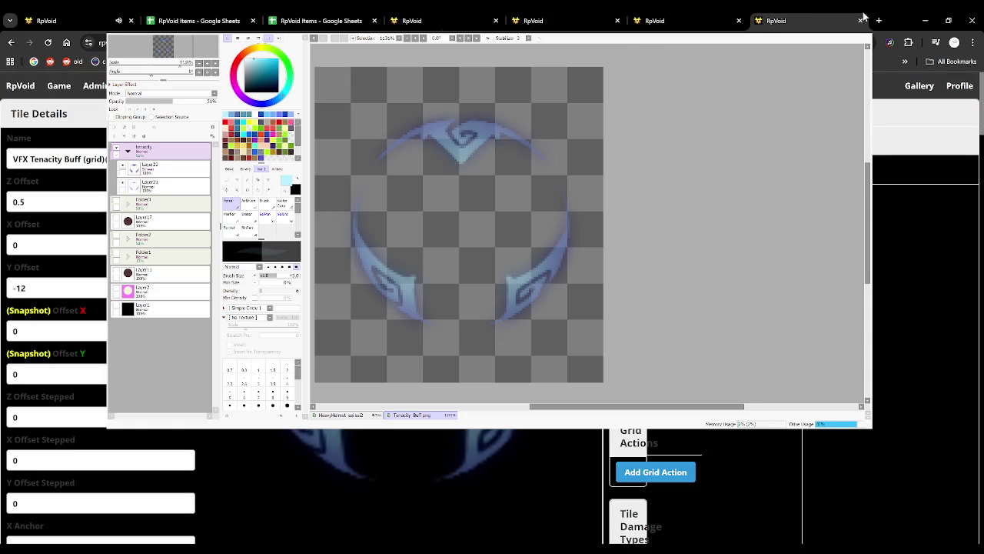
left_click(860, 21)
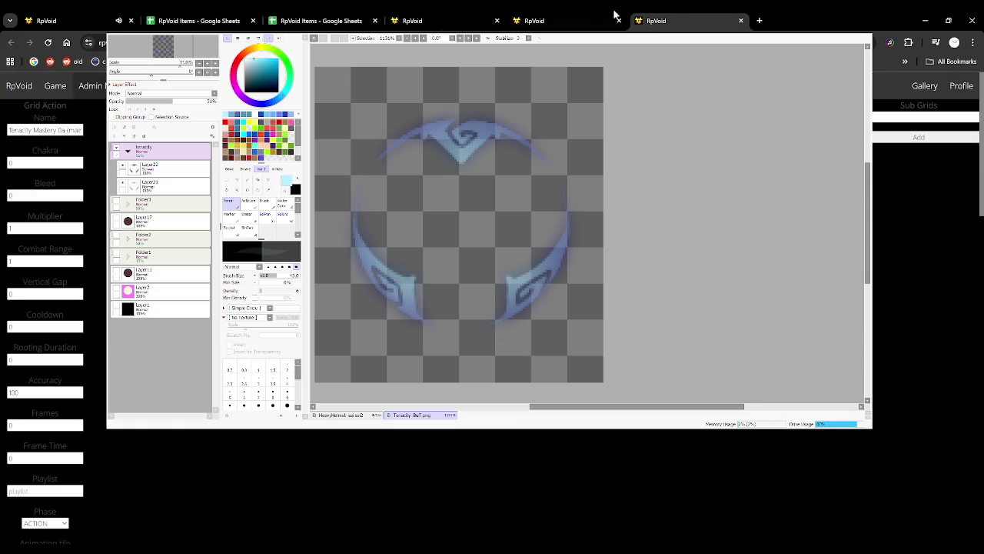
Scroll the Grid Action List down to Tenacity entries 470 and 471.
left_click(461, 17)
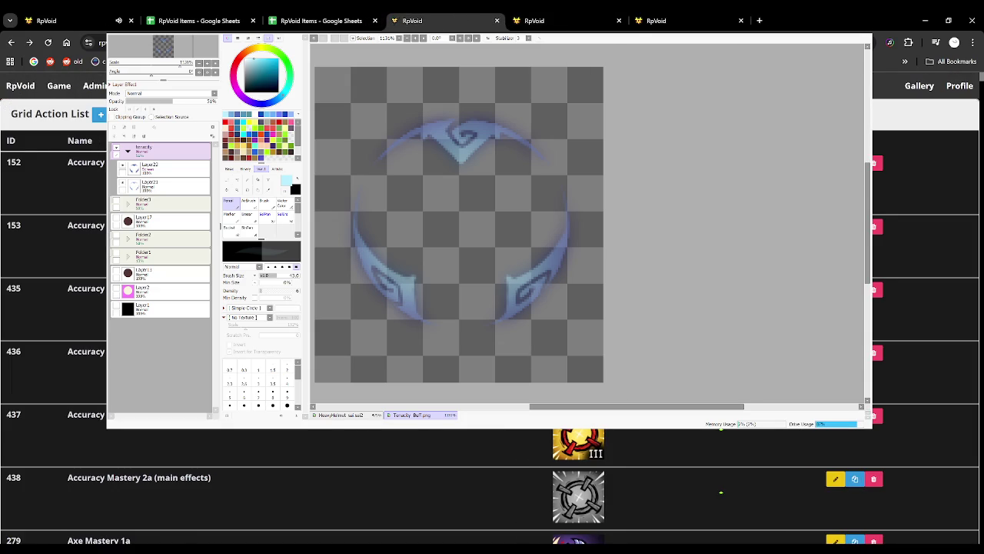
scroll(721, 492, "down", 3)
scroll(721, 492, "down", 3)
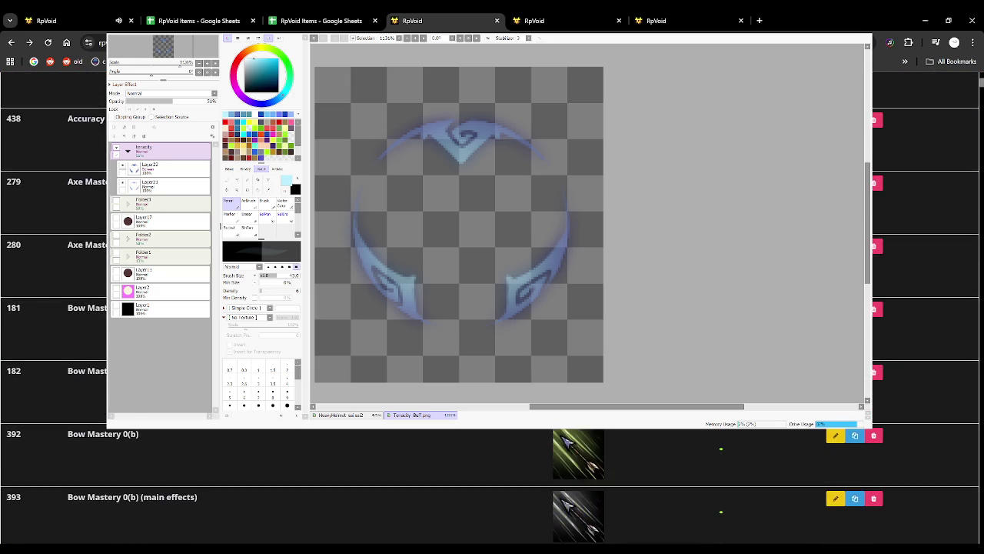
scroll(721, 488, "down", 1)
scroll(721, 484, "down", 3)
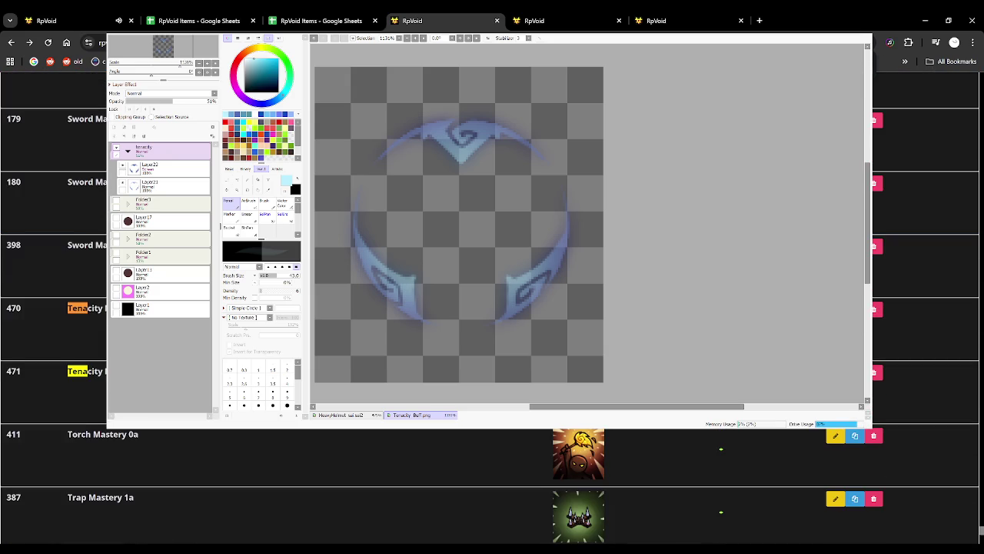
scroll(721, 484, "down", 2)
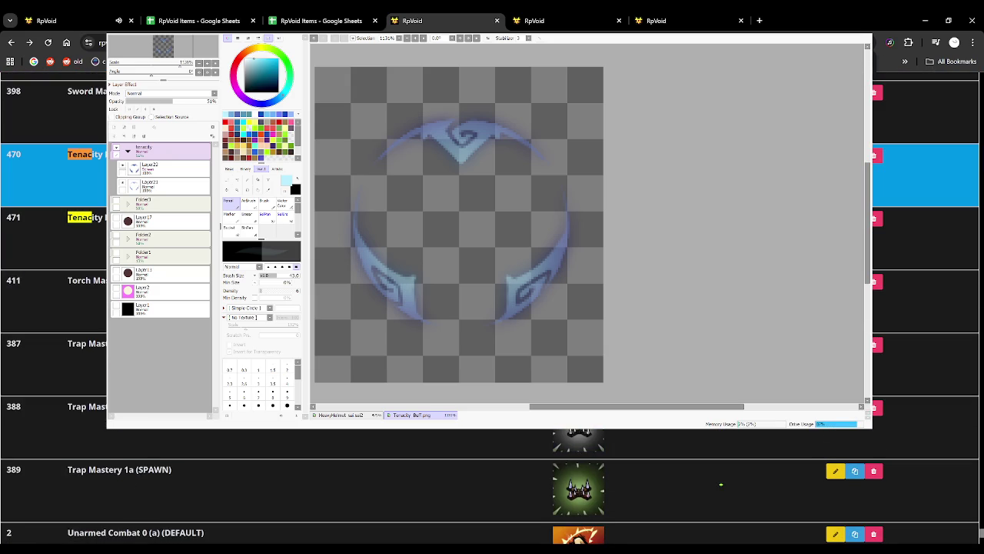
left_click(553, 20)
left_click(306, 13)
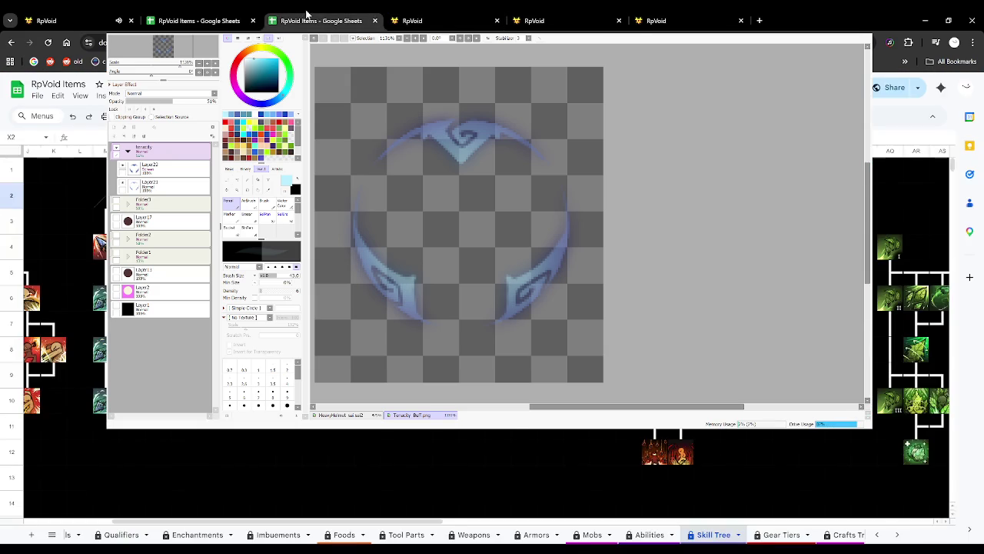
Check the Tenacity values on the Abilities sheet, then go back to the Tenacity Mastery 0a form.
left_click(202, 14)
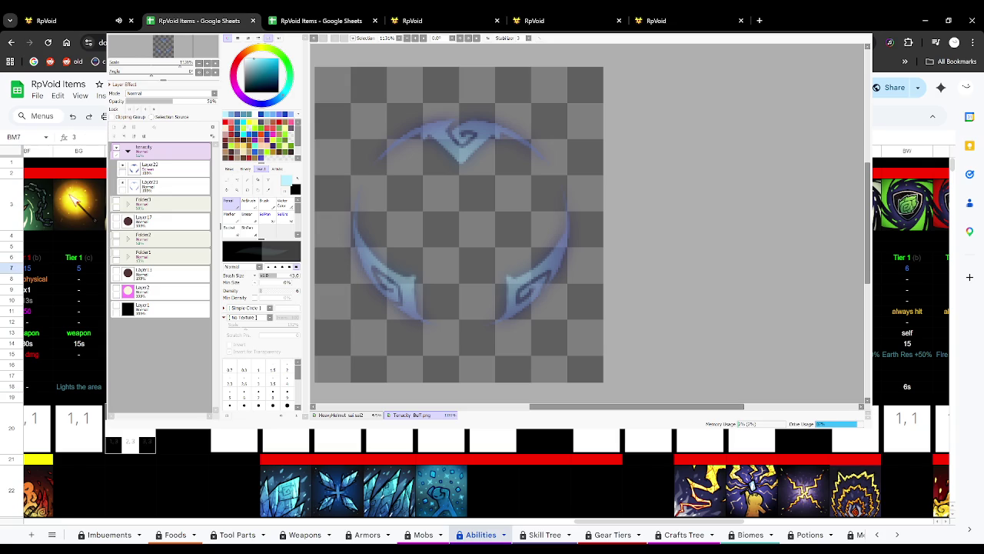
left_click(582, 15)
left_click(481, 15)
left_click(583, 15)
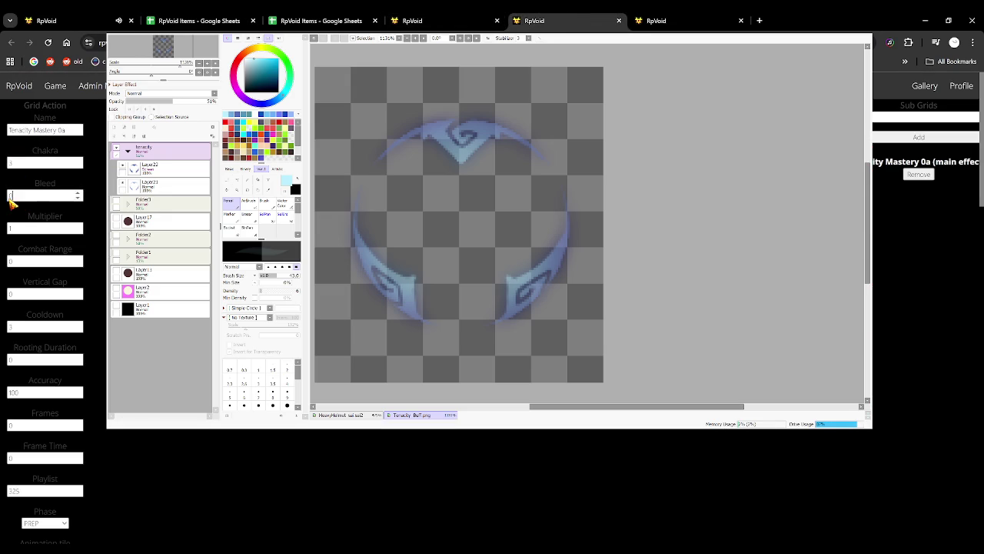
Set Tenacity Mastery 0a's cooldown to 60 and close two extra admin pages.
double_click(35, 261)
double_click(32, 333)
type("60")
scroll(81, 323, "down", 5)
scroll(81, 344, "down", 5)
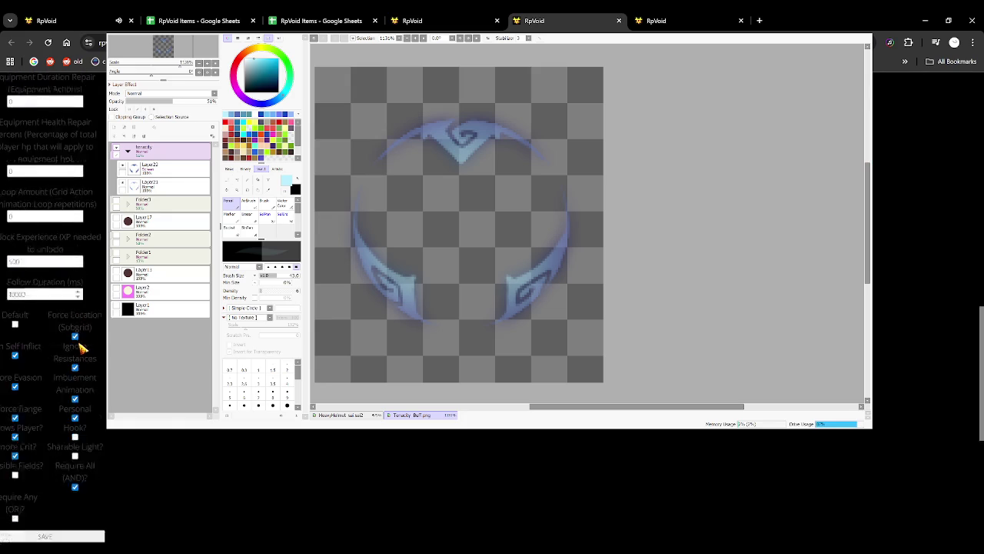
scroll(70, 362, "down", 5)
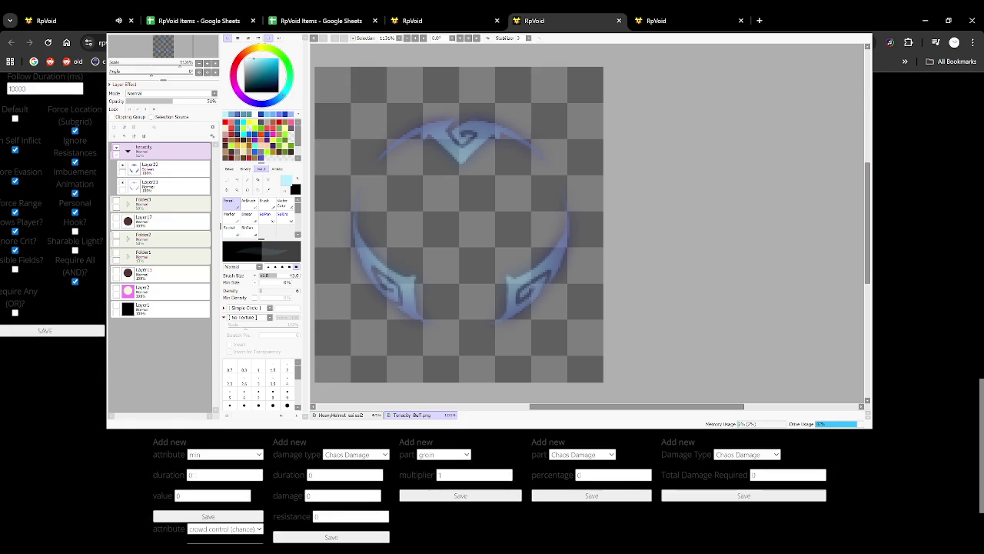
left_click(619, 21)
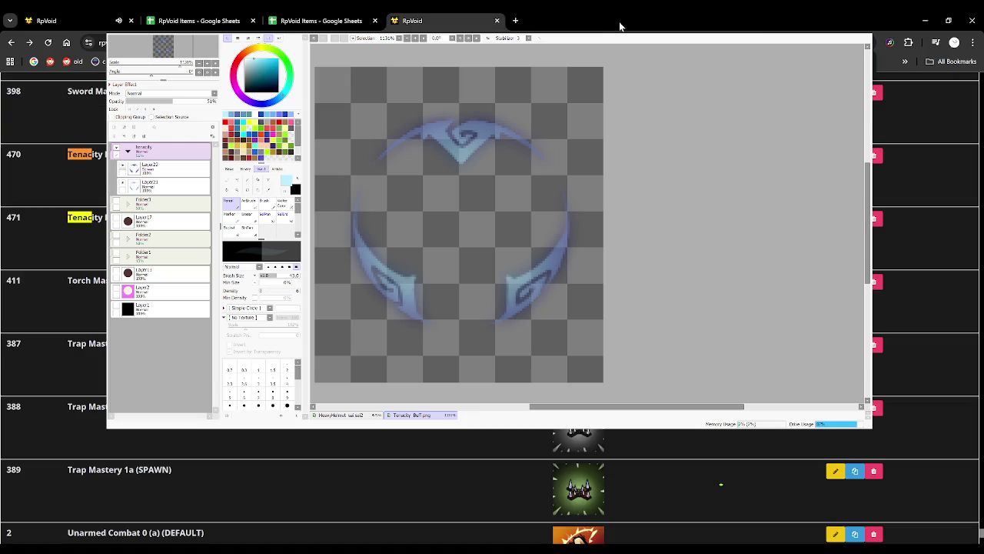
scroll(538, 200, "up", 1)
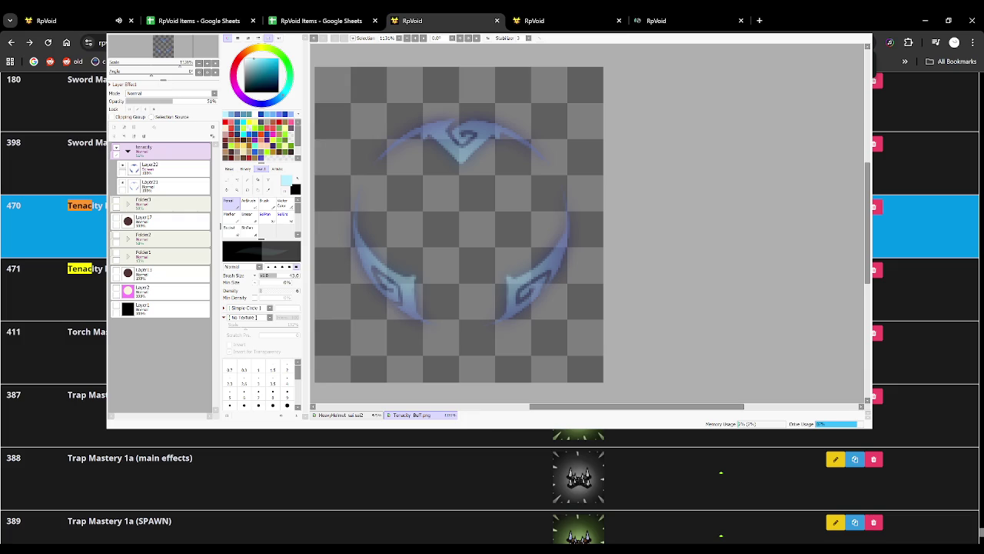
Glance at the Skill Tree sheet, then change the duplicate's name suffix to 1a.
left_click(358, 15)
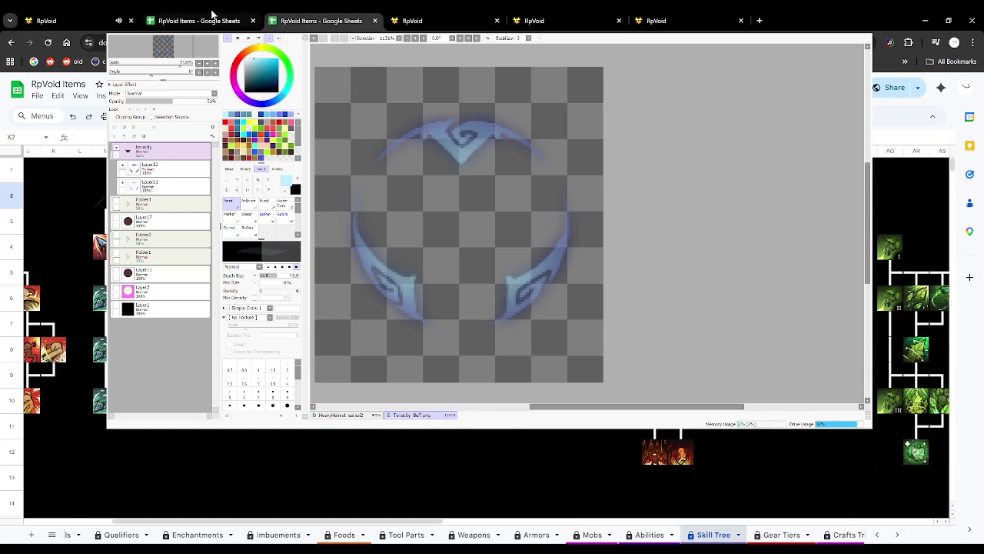
left_click(214, 15)
left_click(412, 20)
left_click(534, 21)
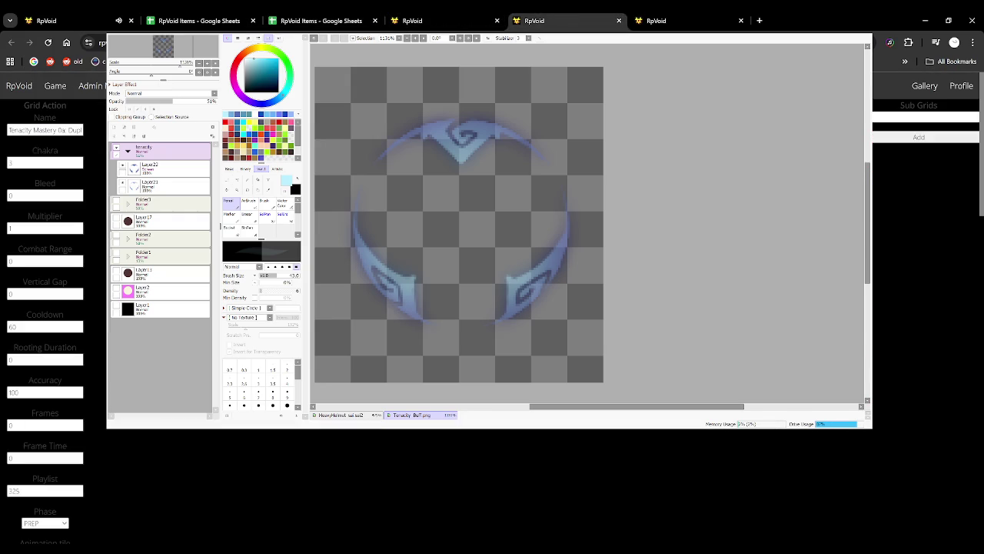
double_click(63, 131)
type("la")
scroll(47, 308, "down", 3)
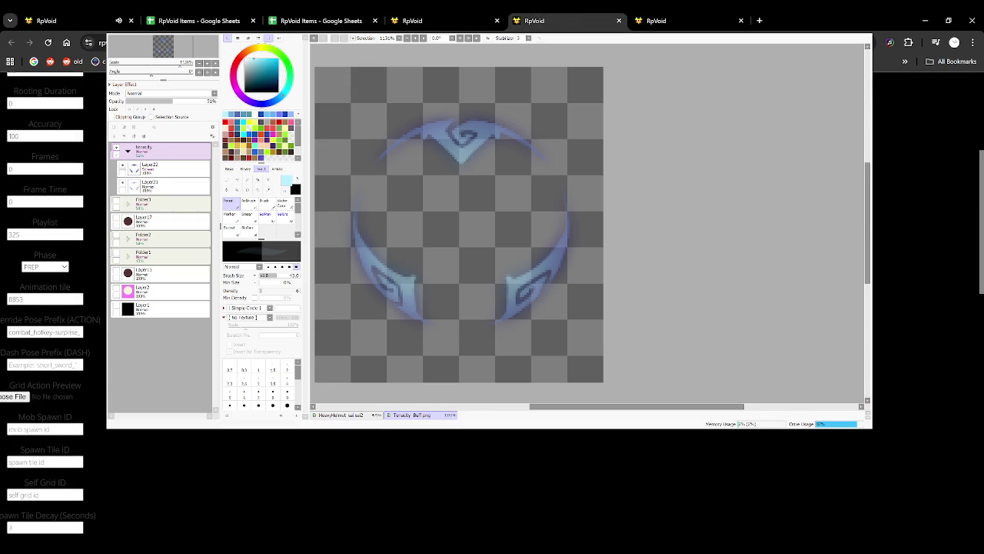
scroll(53, 307, "down", 5)
scroll(66, 318, "down", 5)
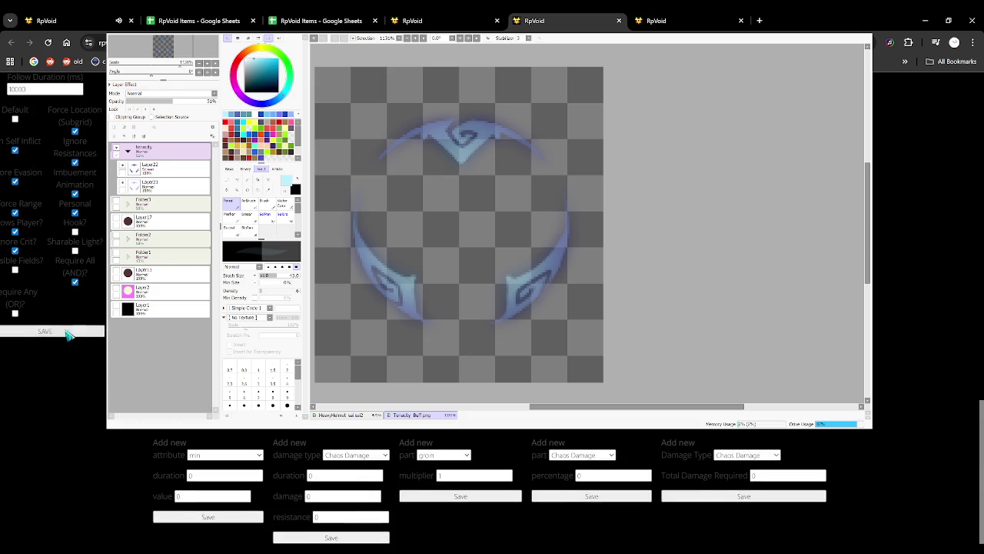
Check the other Tenacity Mastery form's full name, then return to the grid action list.
left_click(681, 20)
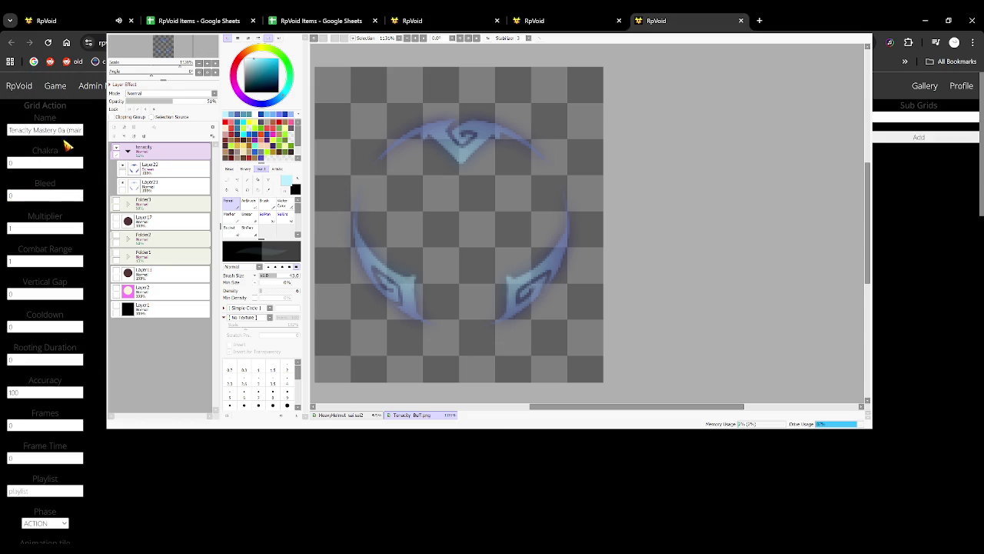
triple_click(62, 132)
left_click(66, 131)
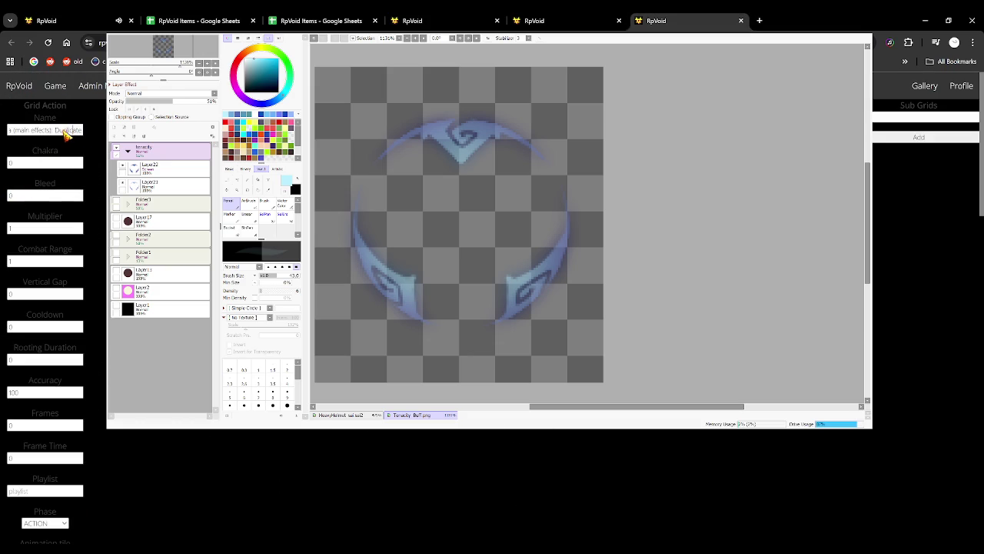
scroll(31, 326, "down", 5)
scroll(66, 315, "down", 5)
scroll(66, 316, "down", 2)
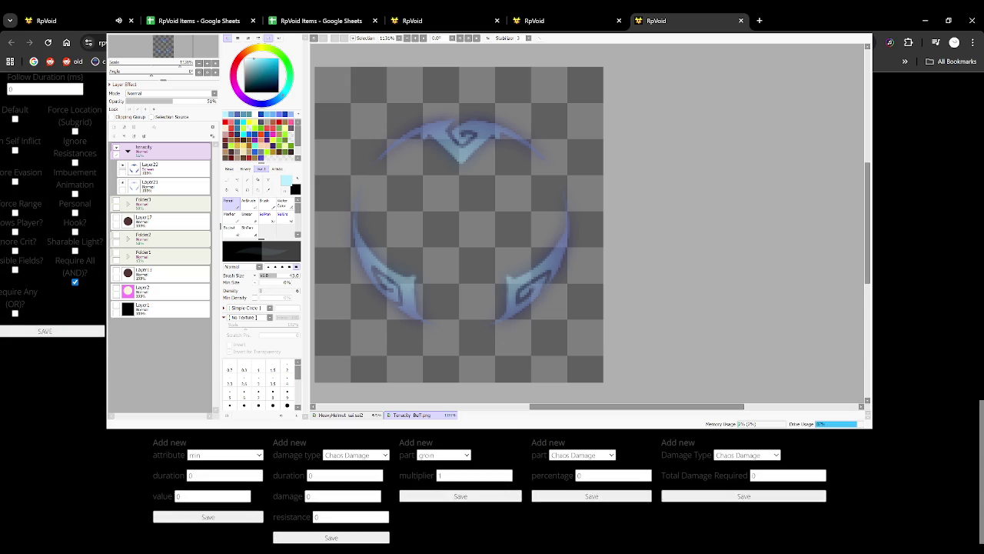
scroll(70, 334, "up", 10)
scroll(54, 307, "up", 5)
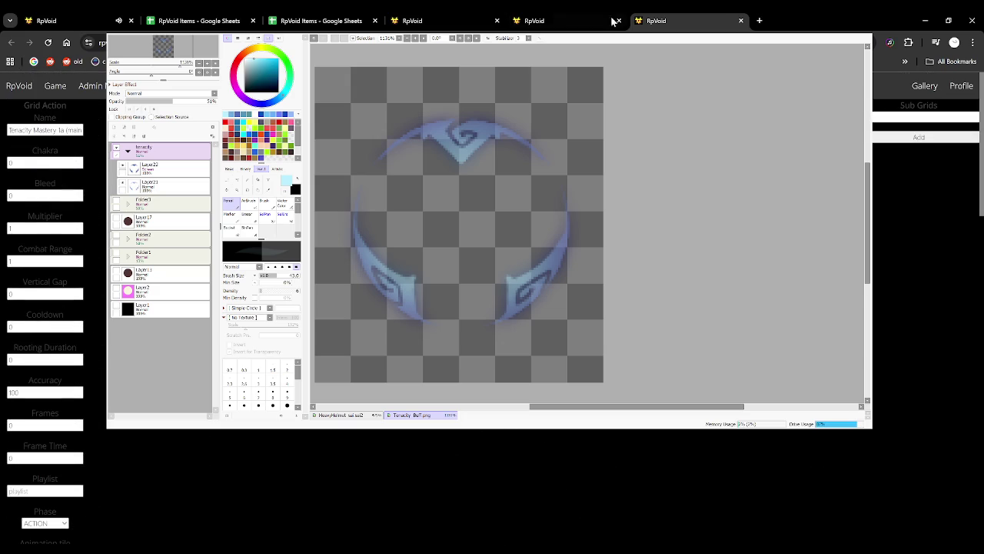
left_click(603, 17)
left_click(451, 22)
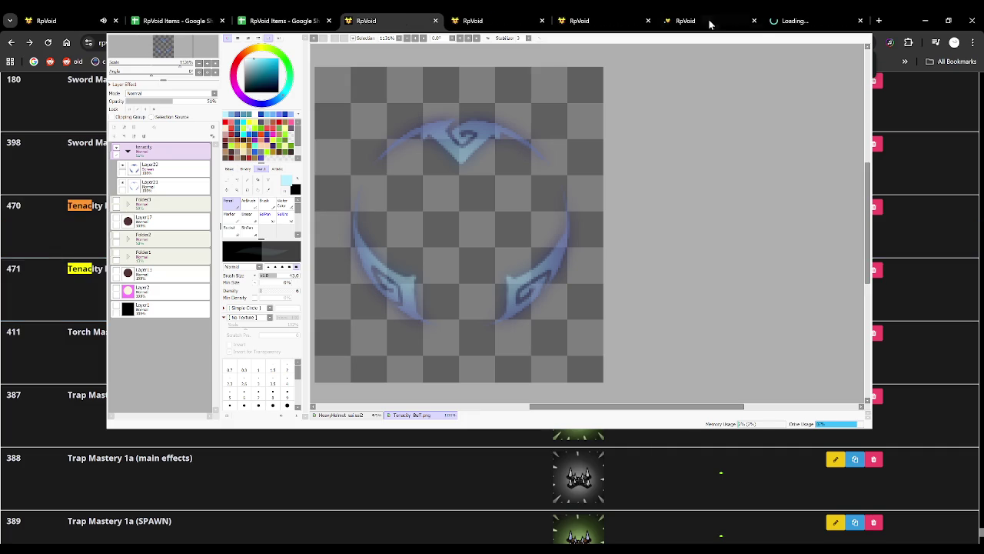
Compare the open grid action forms with PREP and ACTION phases.
left_click(646, 19)
left_click(472, 18)
left_click(786, 18)
left_click(578, 19)
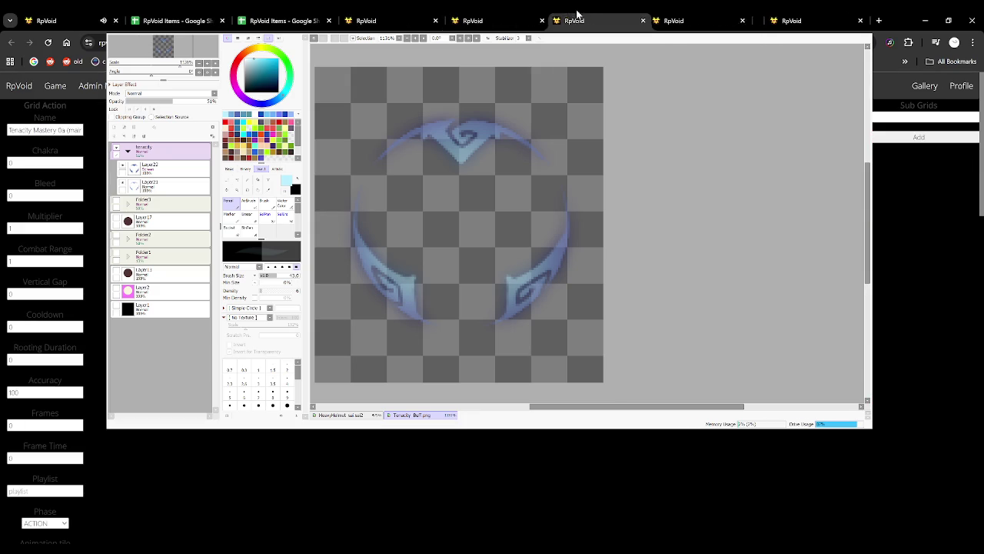
left_click(490, 16)
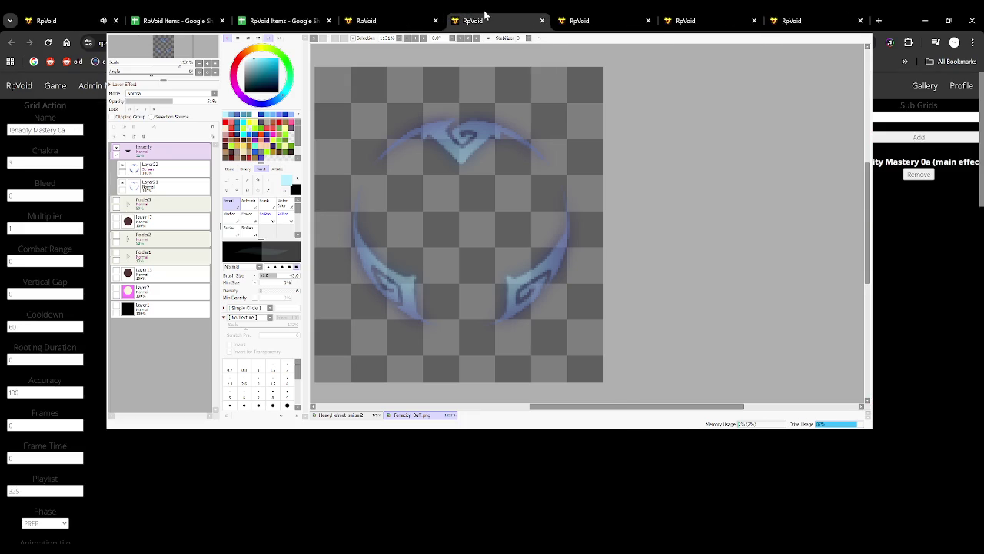
left_click(108, 17)
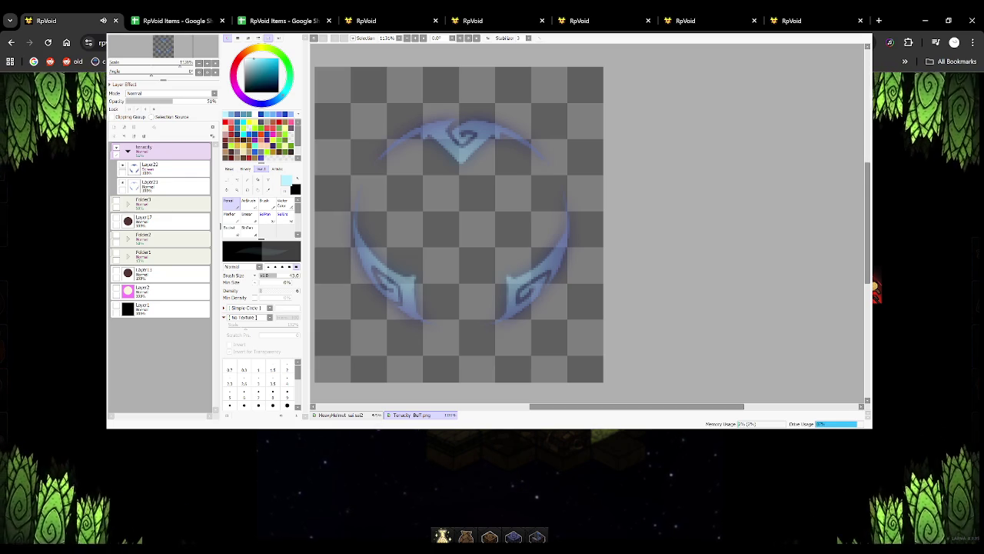
left_click(468, 18)
left_click(409, 14)
Scroll through Tenacity Mastery 0a's buff lists and compare them with the newer forms.
left_click(471, 20)
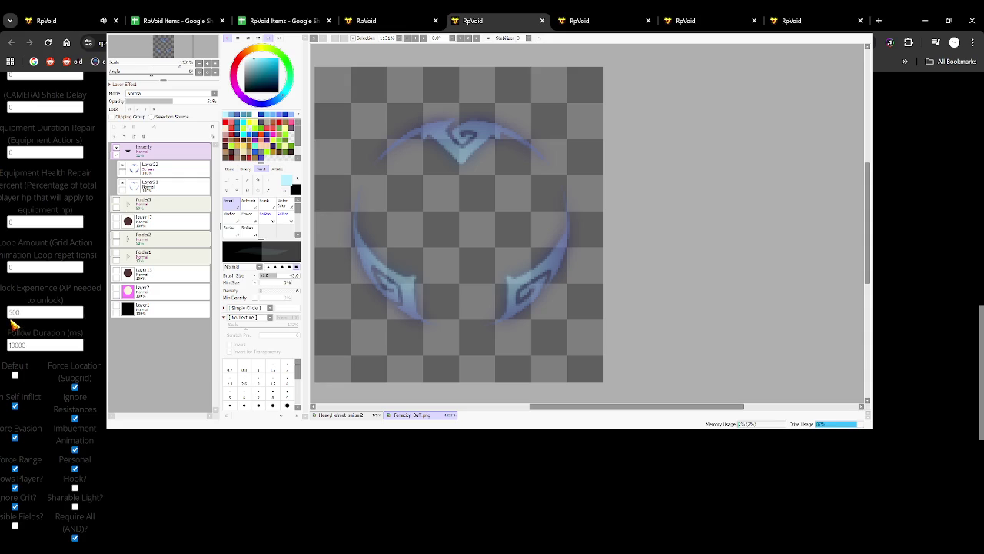
scroll(11, 325, "down", 5)
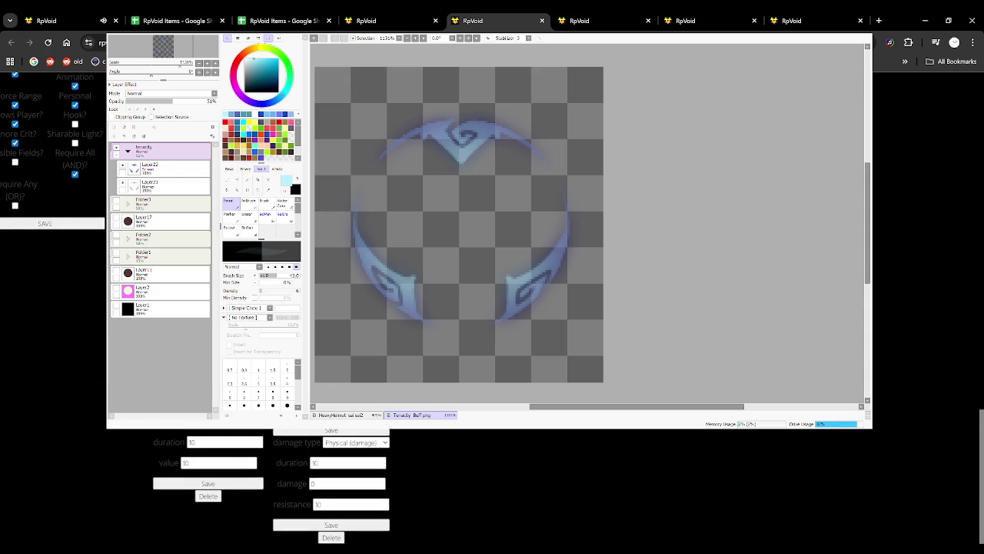
scroll(52, 307, "up", 5)
scroll(52, 307, "up", 5)
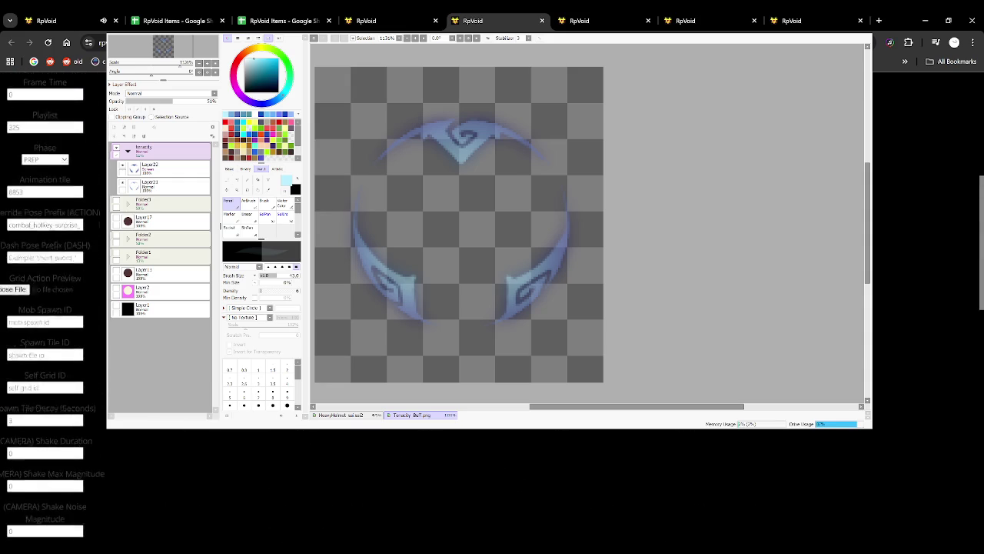
scroll(53, 307, "up", 5)
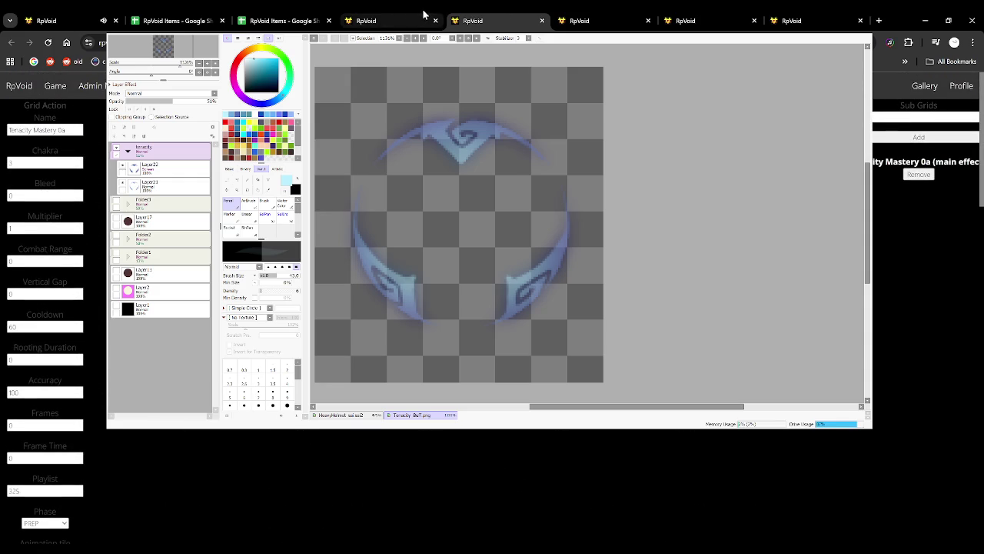
left_click(609, 17)
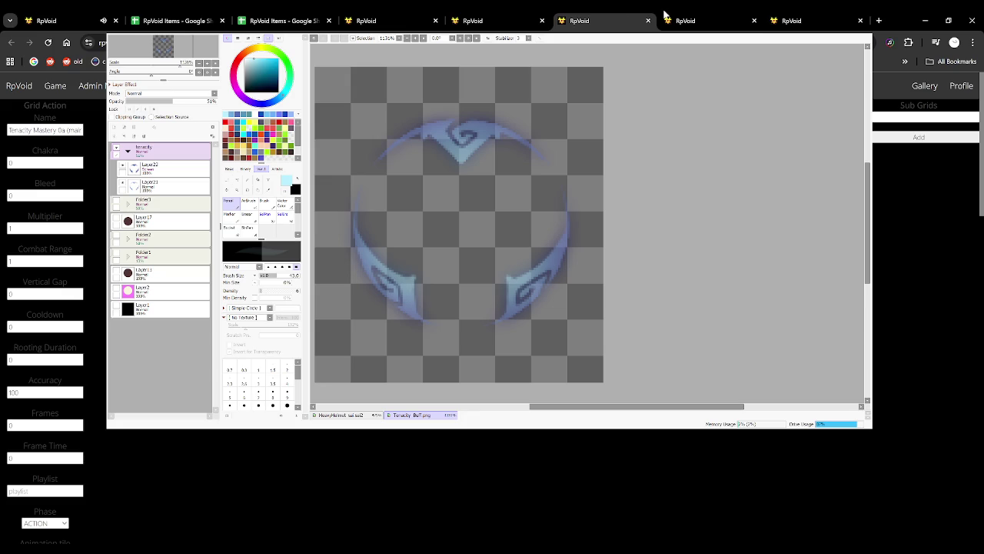
left_click(701, 14)
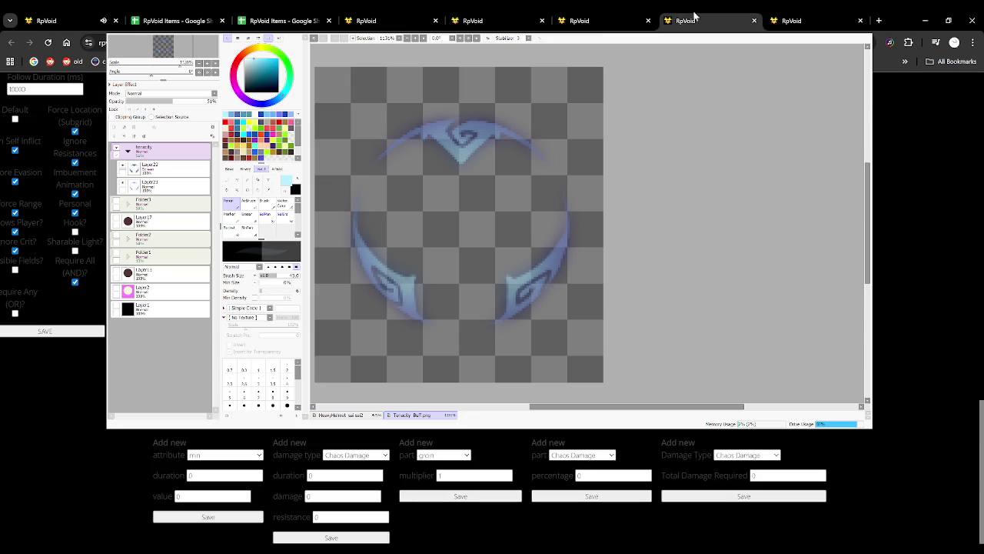
left_click(291, 17)
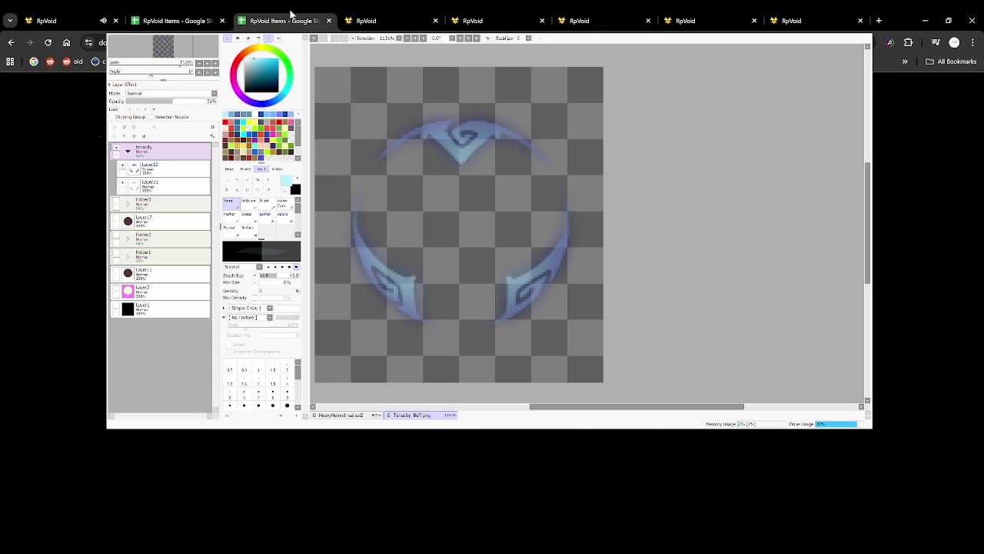
Go through the spreadsheet and admin tabs to reach the Tenacity Mastery 1a form.
left_click(178, 17)
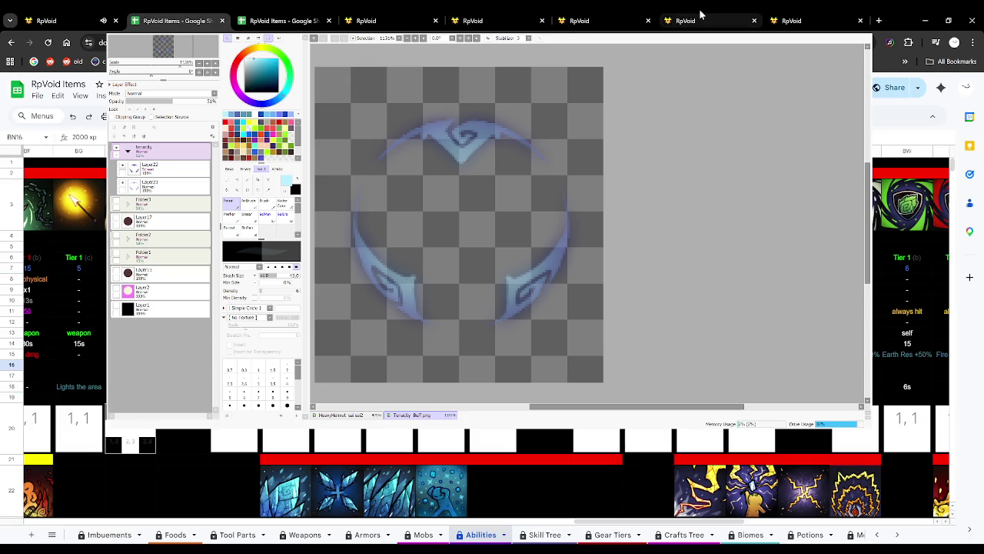
left_click(492, 18)
left_click(368, 18)
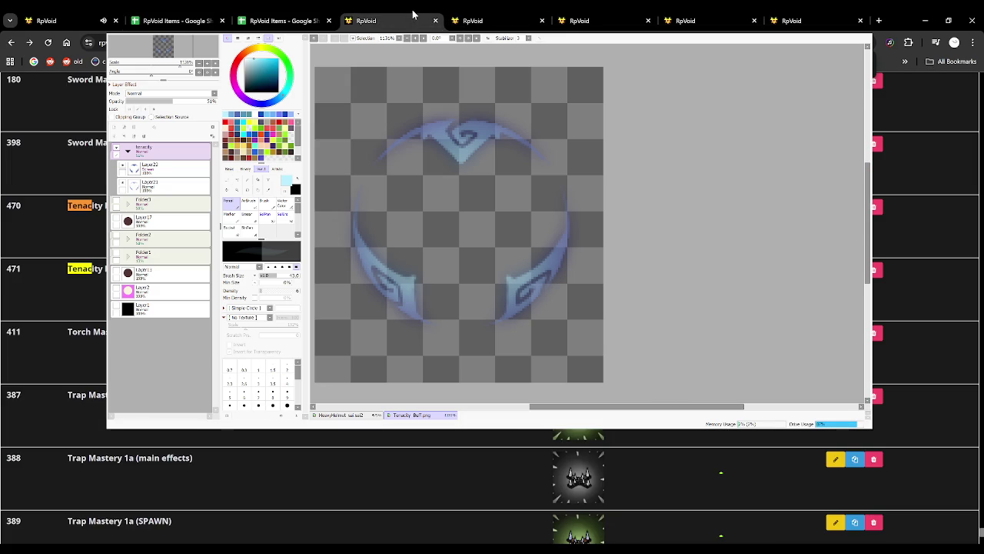
left_click(478, 16)
left_click(573, 14)
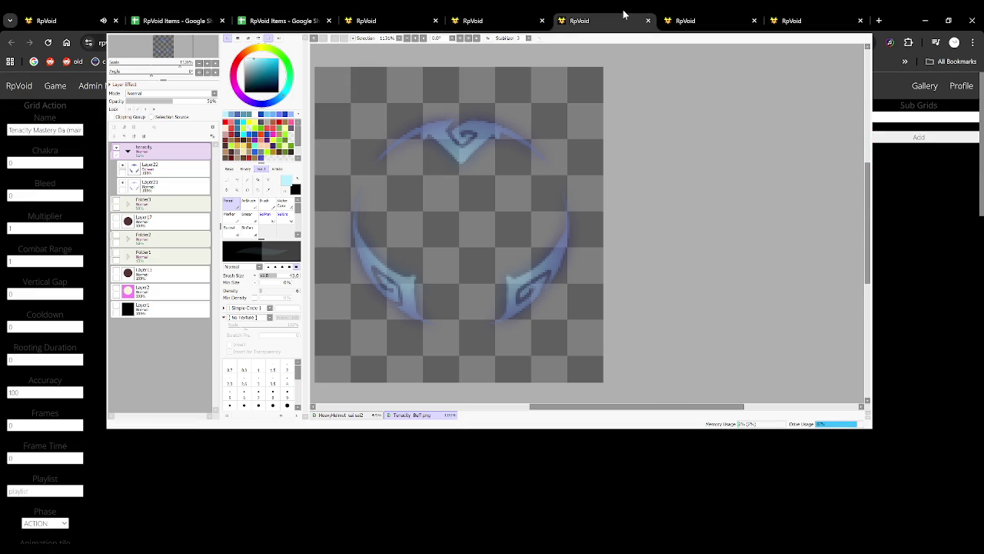
left_click(700, 19)
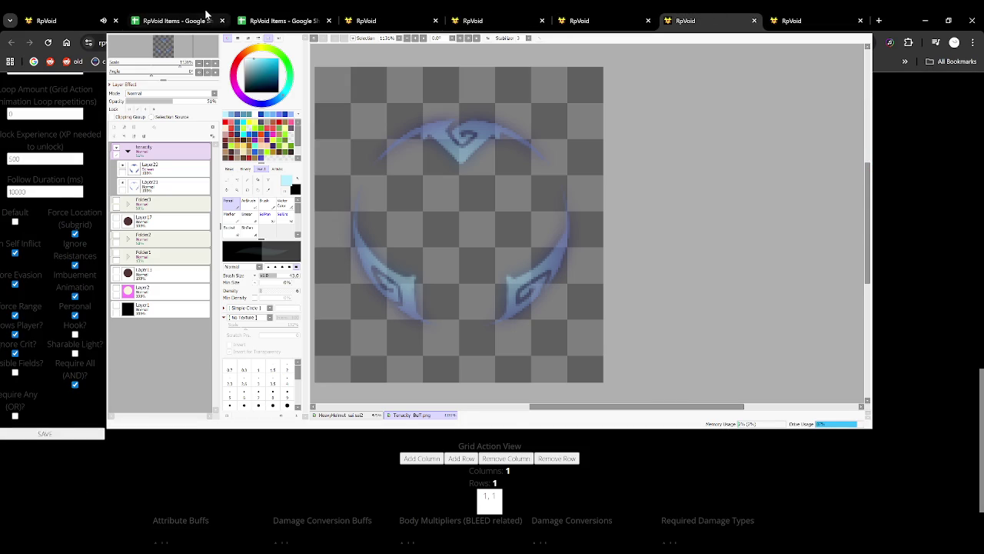
left_click(205, 15)
Change Unlock Experience from 500 to 2000 and return to the top of the form.
left_click(702, 17)
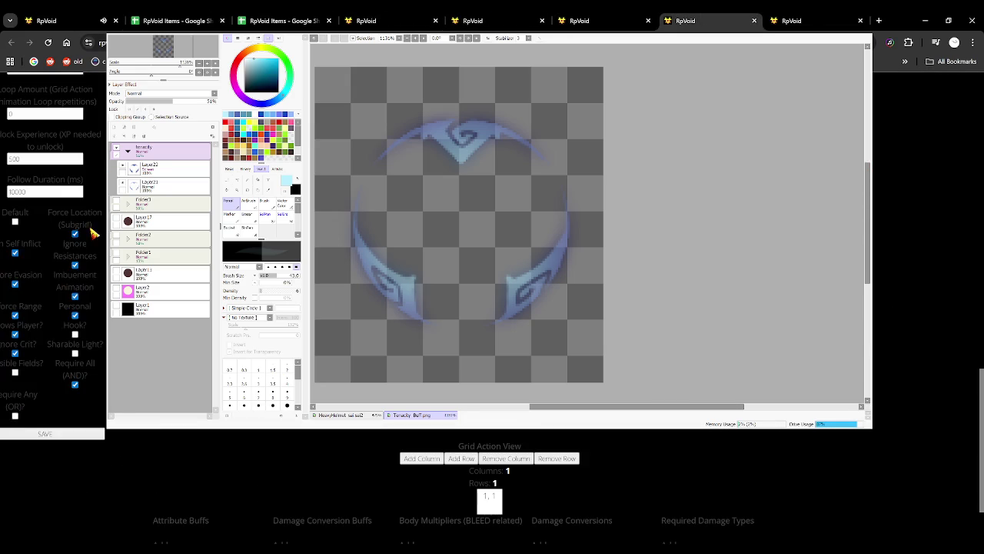
left_click(30, 262)
type("2000")
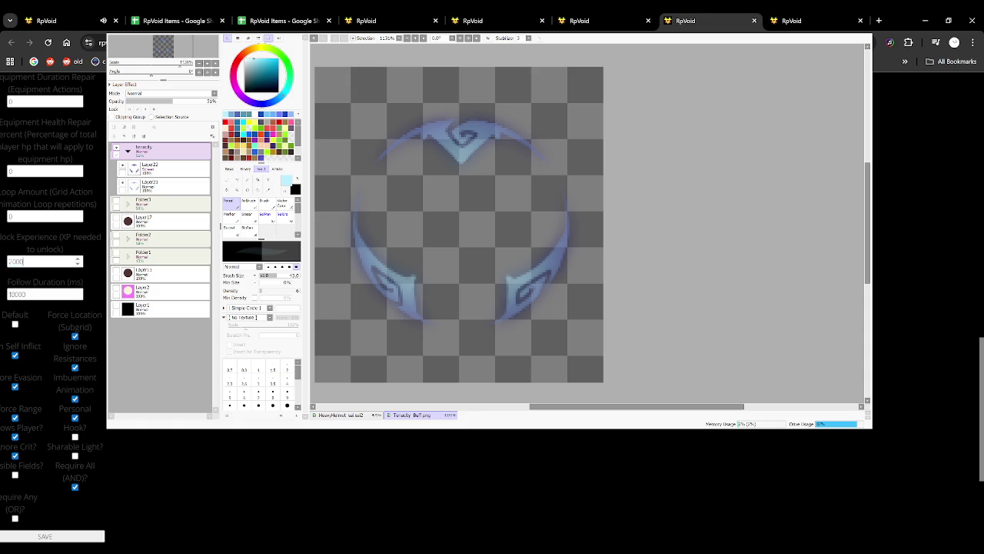
scroll(6, 355, "down", 2)
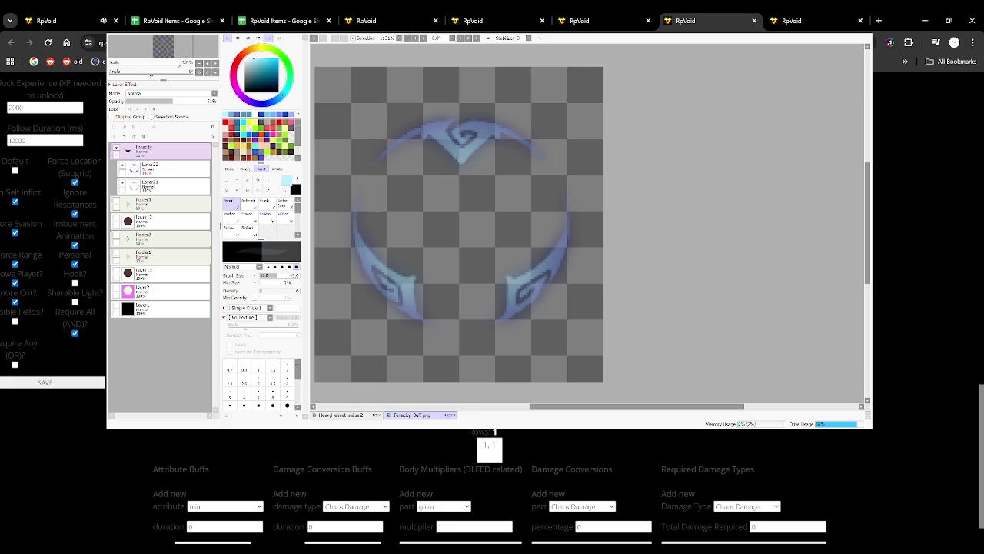
scroll(46, 308, "up", 1)
scroll(46, 308, "up", 1)
scroll(46, 307, "up", 1)
scroll(46, 308, "up", 1)
scroll(46, 307, "up", 3)
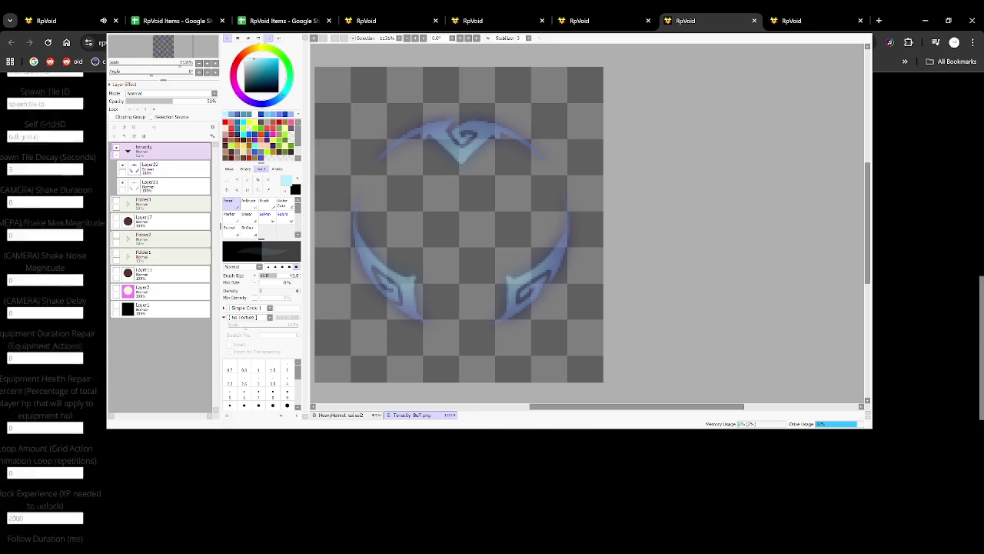
scroll(46, 307, "up", 3)
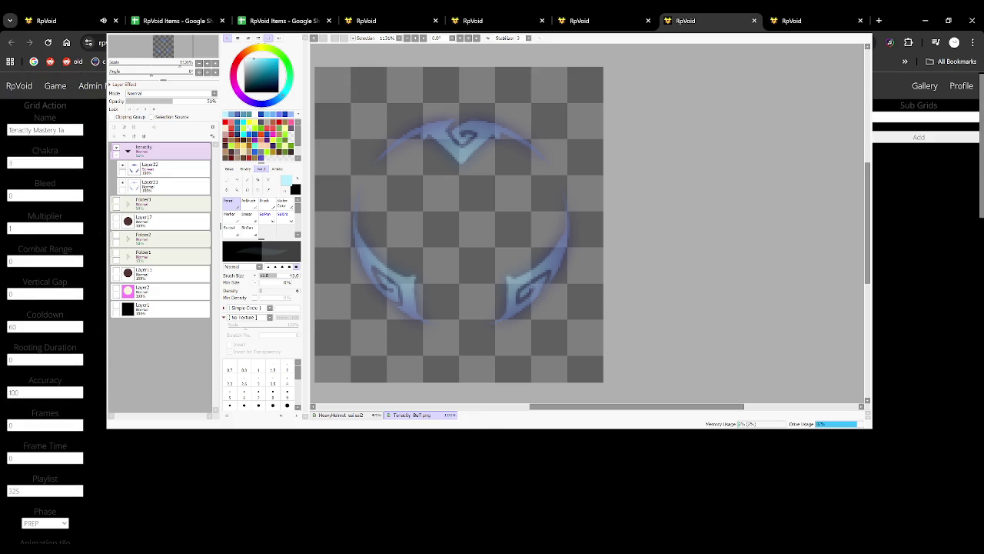
Compare the Tenacity Mastery 0a and 1a grid action pages and reload the form.
left_click(521, 14)
left_click(715, 14)
left_click(626, 14)
left_click(710, 14)
left_click(521, 15)
left_click(711, 14)
key("F5")
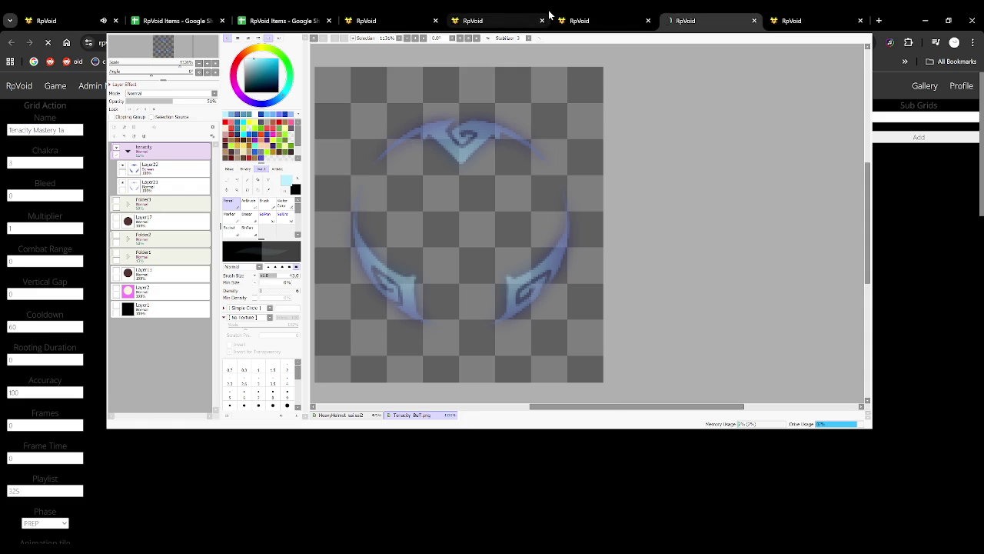
Cycle through the open 0a and 1a grid action forms and the live game page.
left_click(527, 14)
left_click(716, 14)
left_click(501, 14)
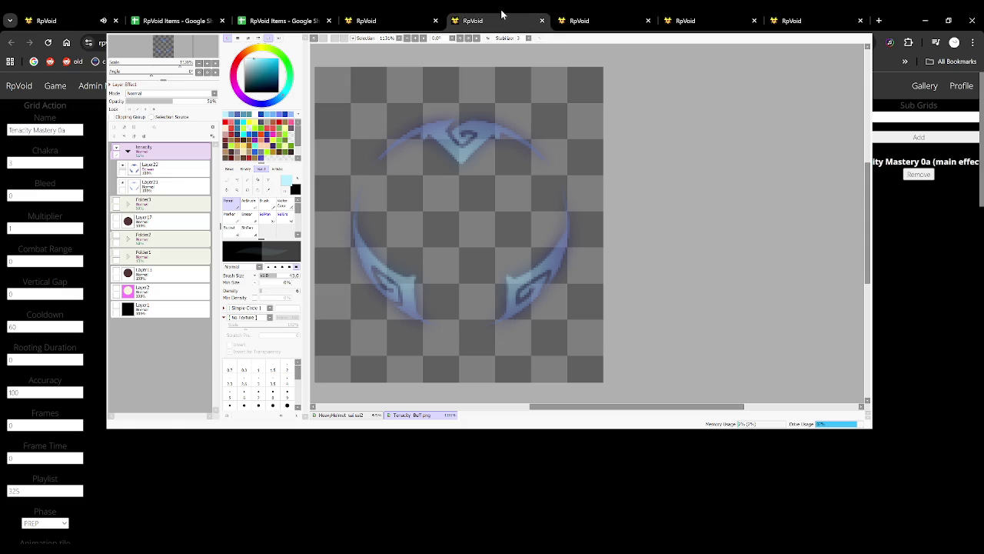
left_click(92, 18)
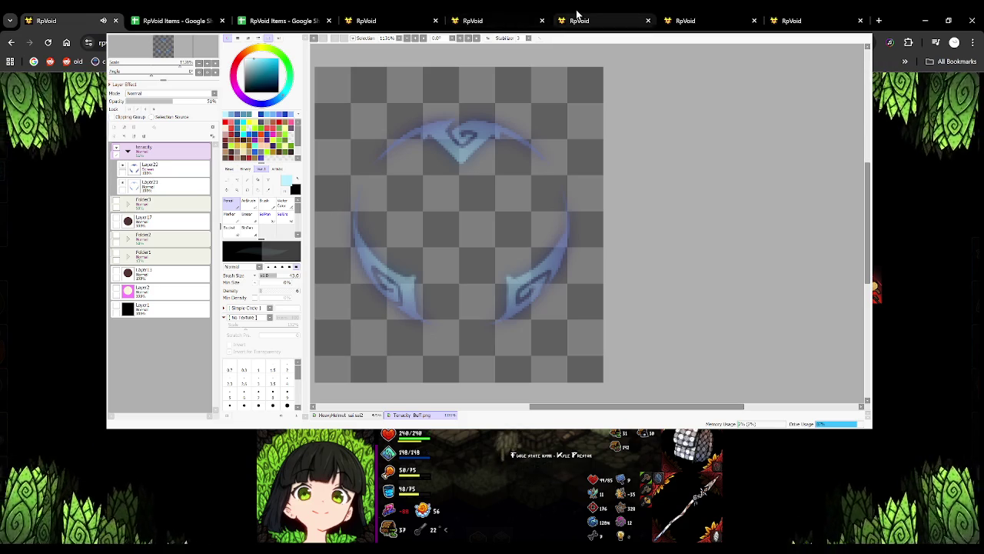
left_click(507, 15)
left_click(573, 15)
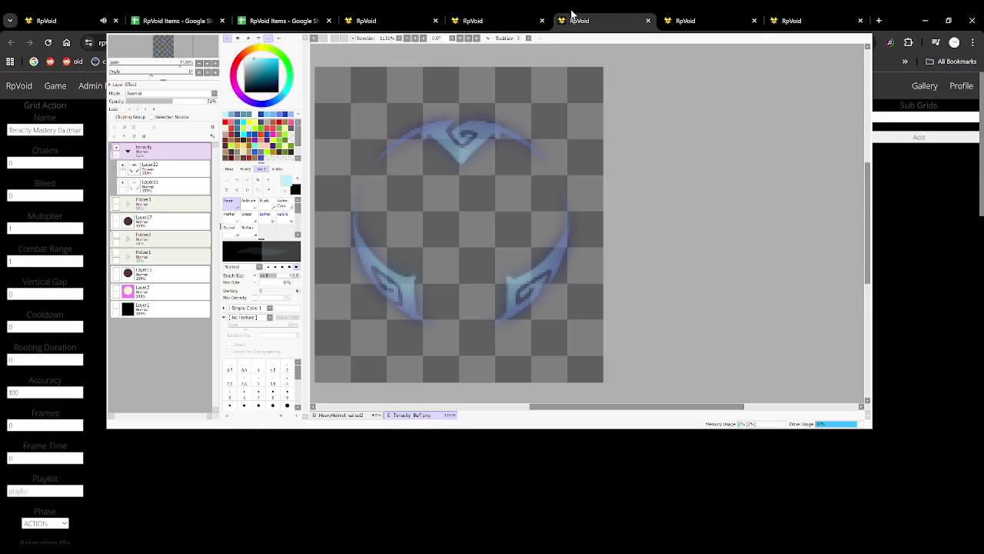
left_click(734, 16)
left_click(521, 14)
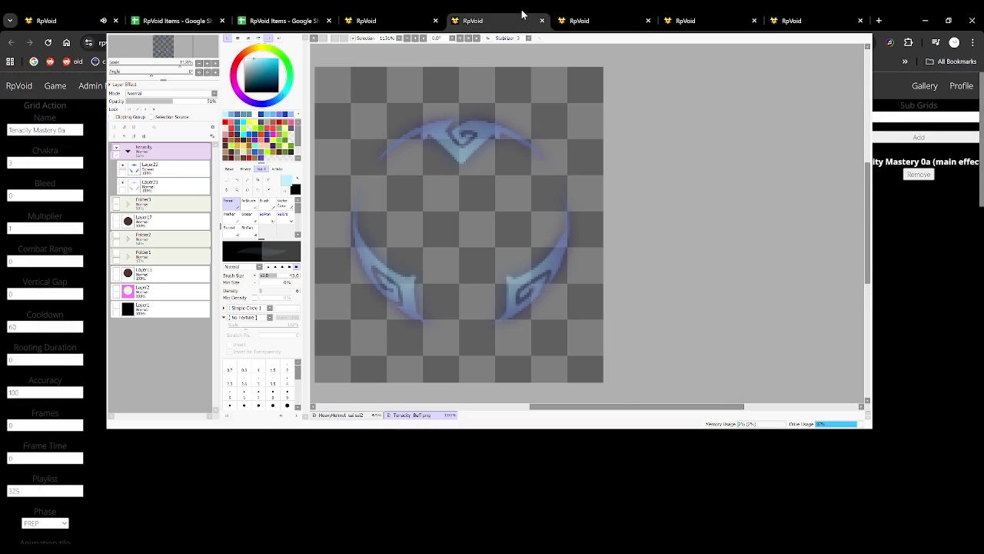
left_click(681, 14)
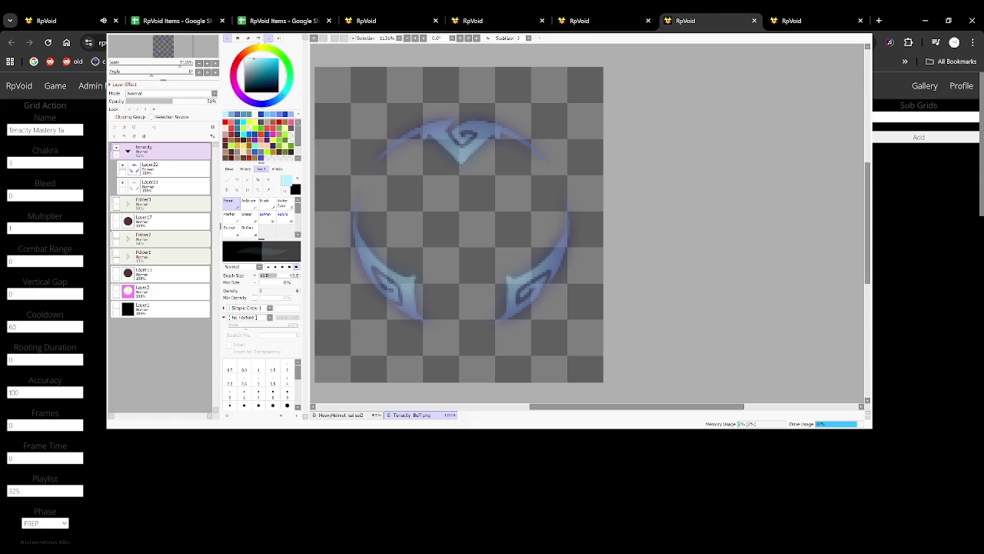
left_click(84, 20)
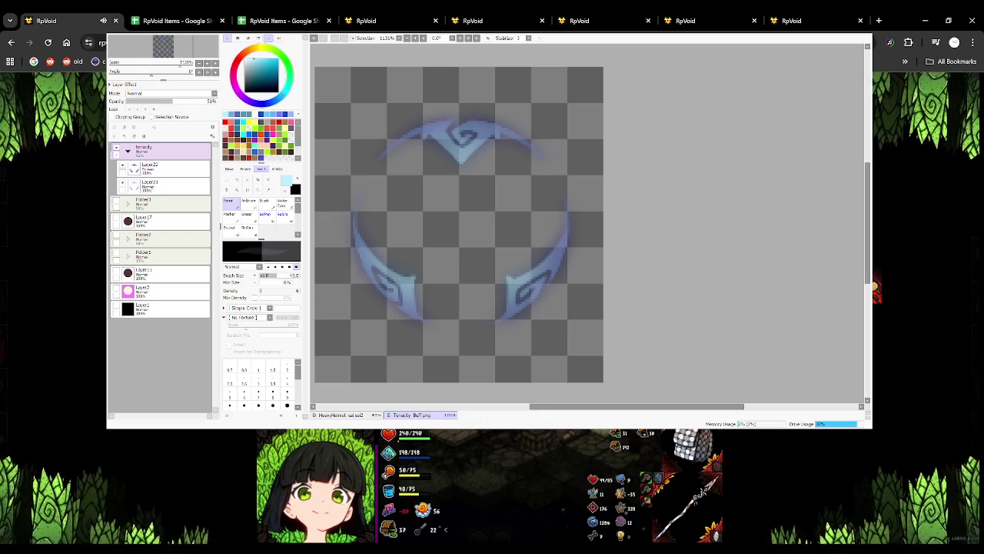
left_click(686, 14)
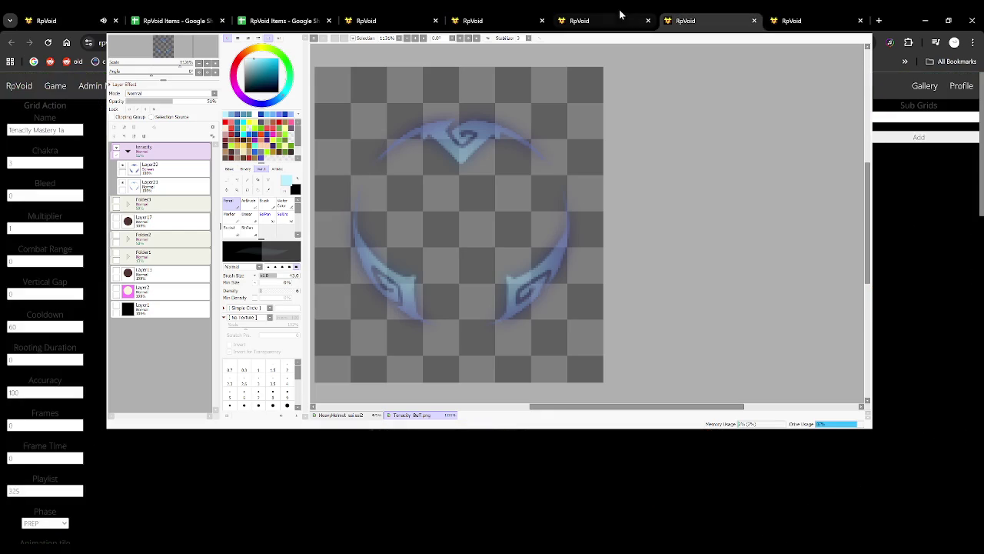
Pick a preview image, save Tenacity Mastery 1a, and bring up the grid action list.
scroll(31, 350, "down", 5)
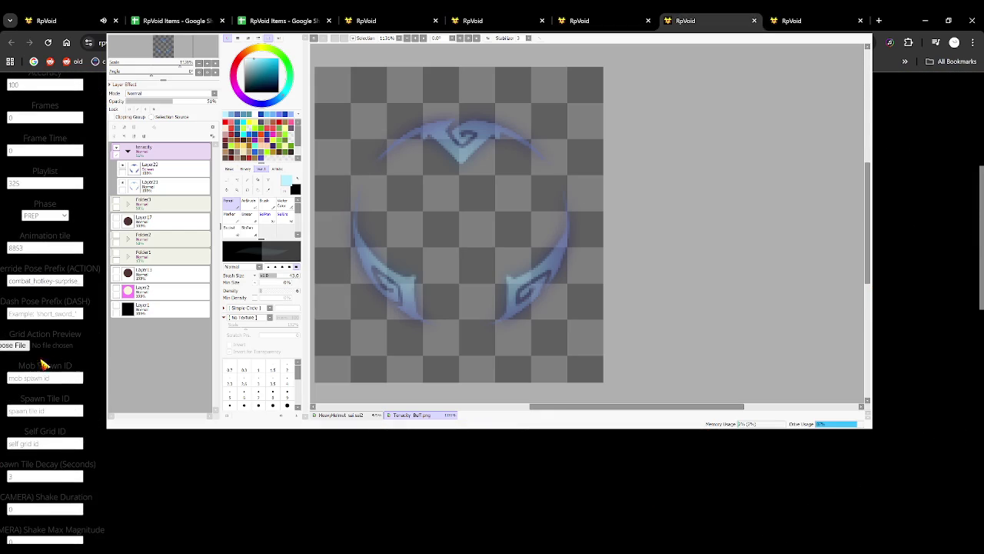
left_click(16, 345)
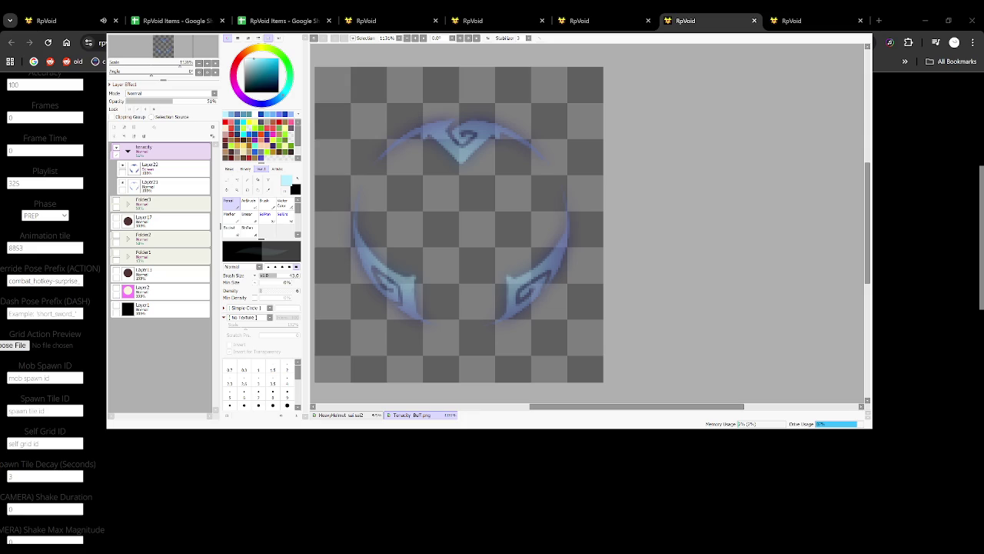
scroll(31, 375, "down", 10)
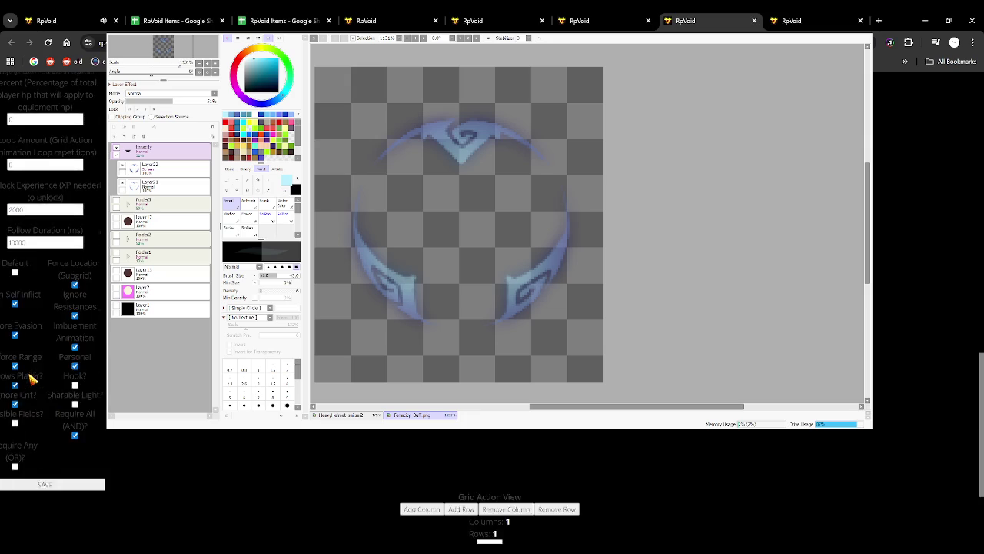
scroll(47, 360, "down", 3)
left_click(58, 334)
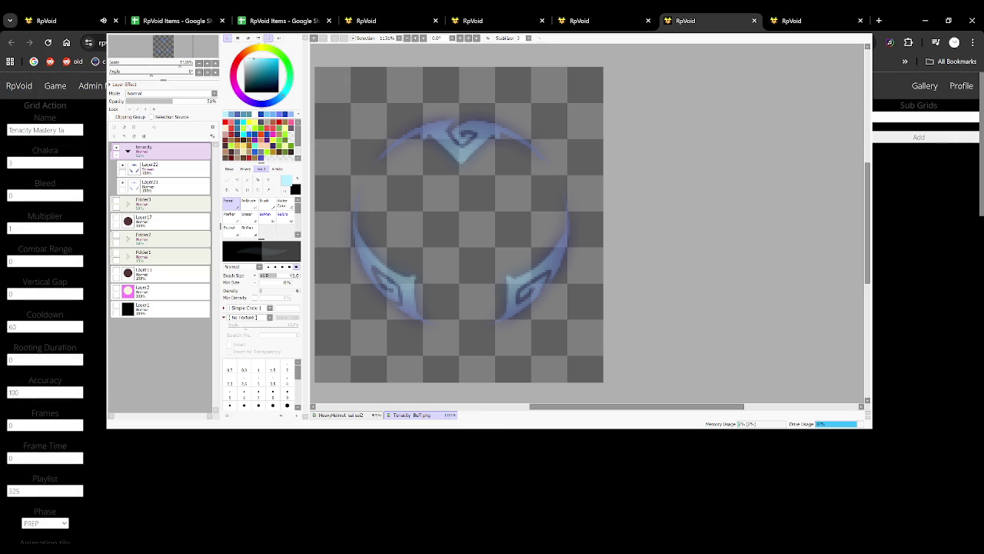
left_click(802, 18)
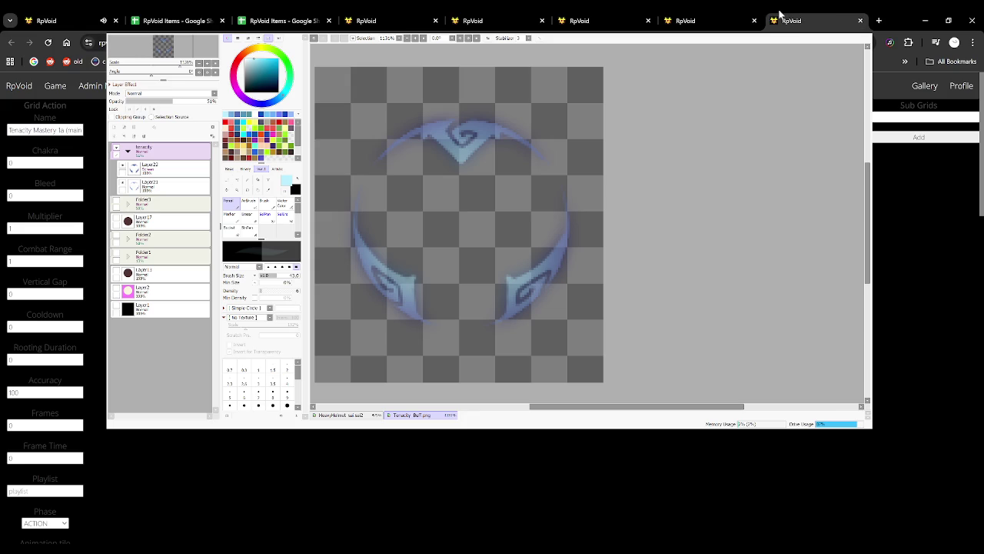
left_click(381, 15)
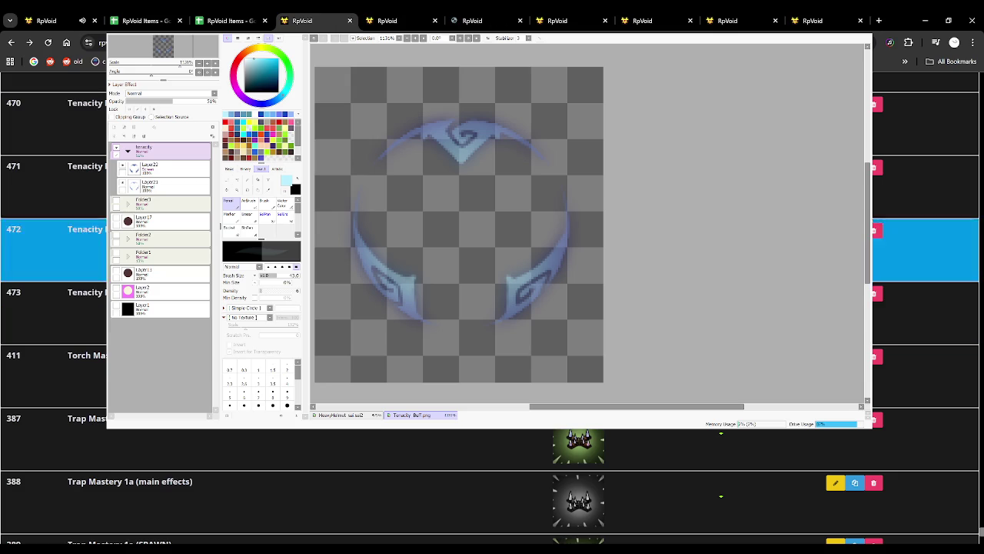
Try entering '1a (main effects): Duplicate' on the main effects page, then revert it.
key("ctrl+9")
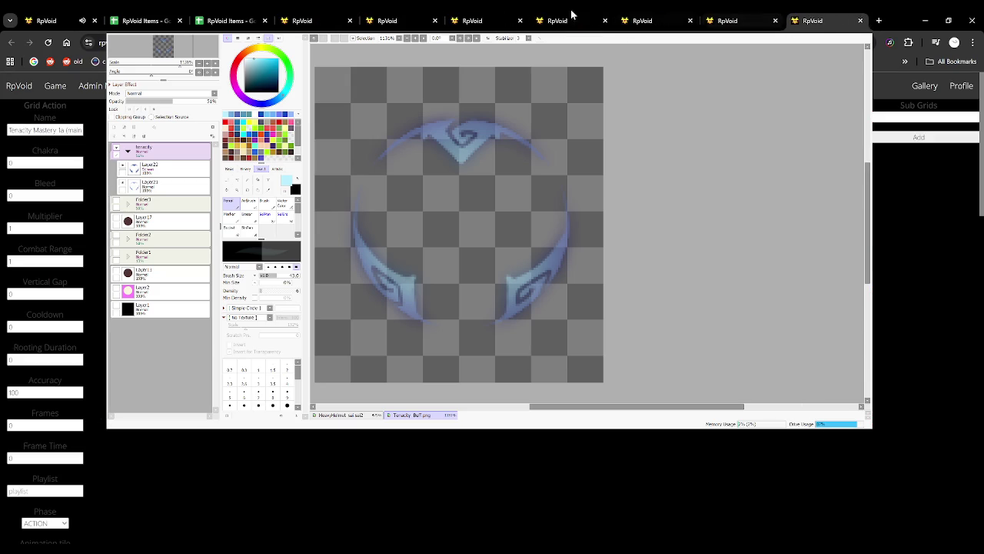
left_click(558, 19)
left_click(705, 15)
left_click(565, 16)
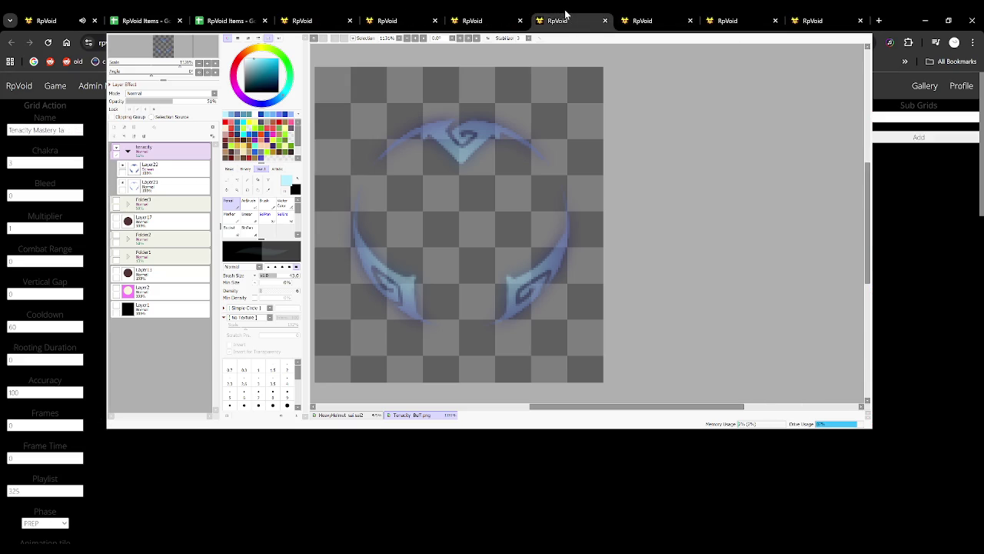
left_click(669, 14)
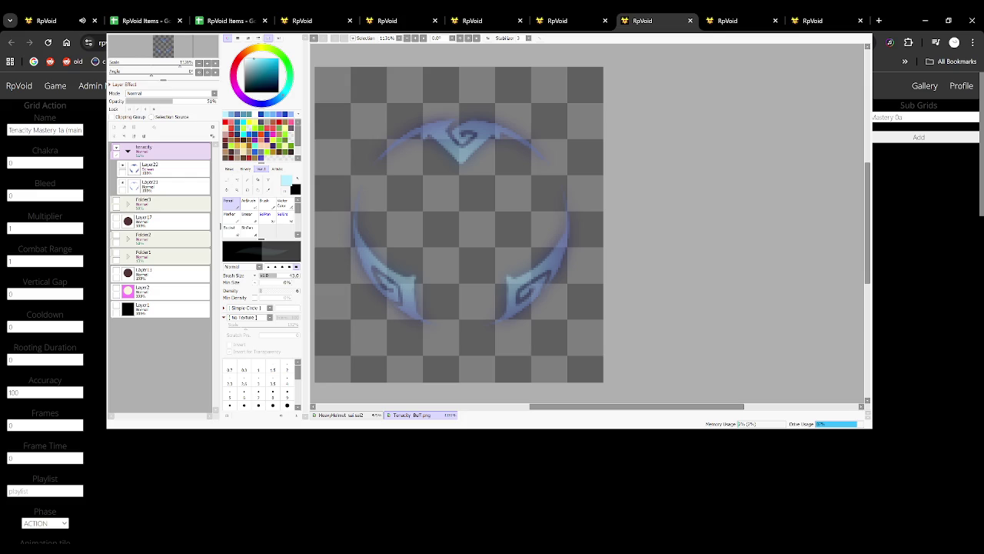
type("1a (main effects)")
type(": Duplicate")
key("BackSpace")
key("BackSpace")
key("BackSpace")
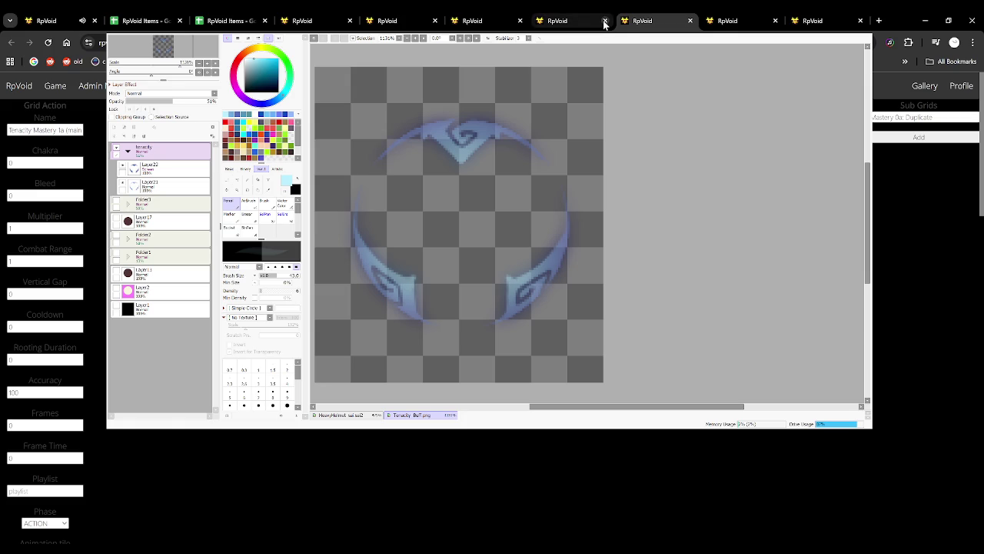
Step through the open grid action pages to find the Tenacity Mastery 1a form.
left_click(580, 16)
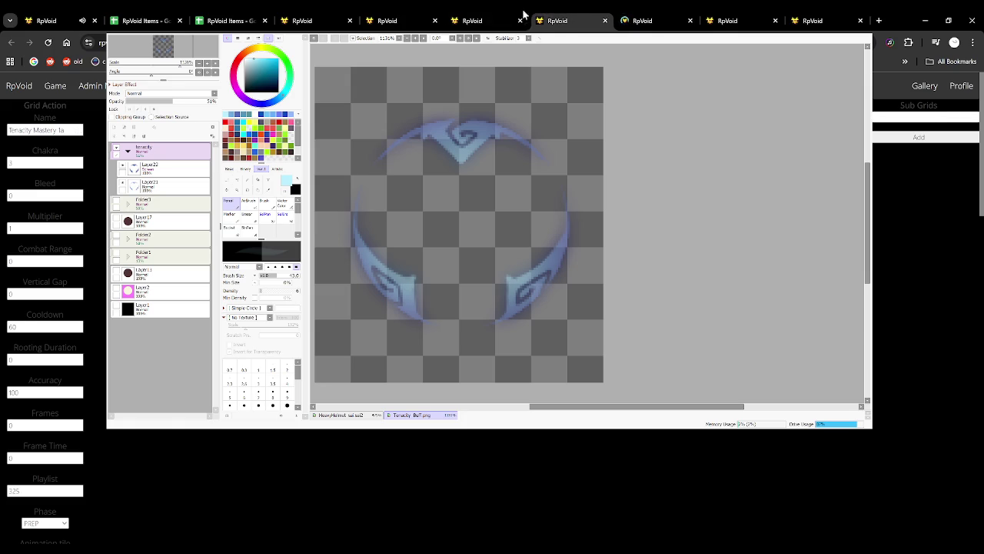
left_click(490, 14)
left_click(402, 15)
left_click(492, 15)
left_click(572, 15)
left_click(619, 15)
left_click(590, 14)
left_click(623, 15)
left_click(581, 14)
Add the sub grid '1a (main effects) Duplicate' to the Tenacity Mastery 1a action.
left_click(879, 122)
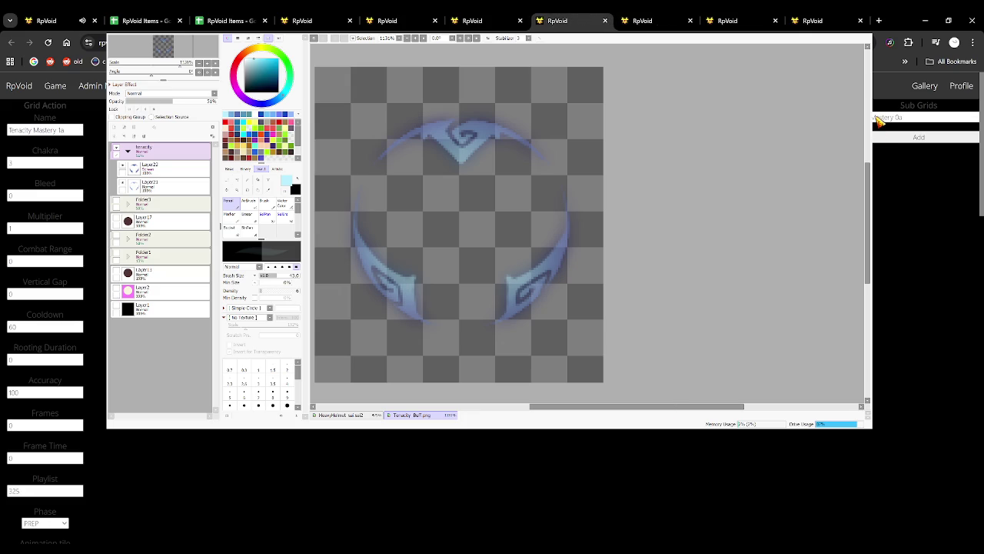
type("1a (main effects) Duplicate")
key("Return")
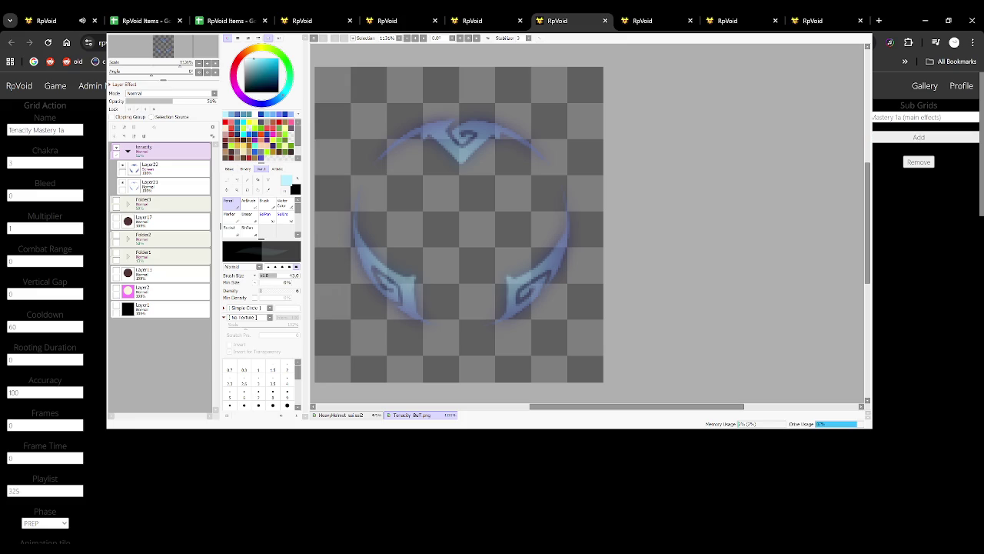
left_click(307, 16)
left_click(392, 16)
left_click(326, 14)
left_click(369, 17)
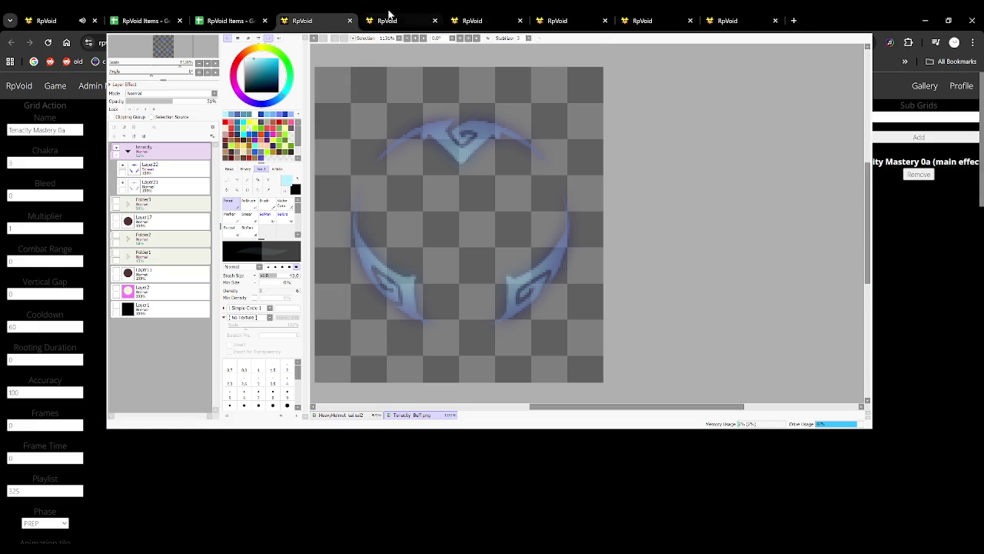
Close the finished grid action page and glance over the other tabs and spreadsheets.
middle_click(396, 17)
left_click(477, 14)
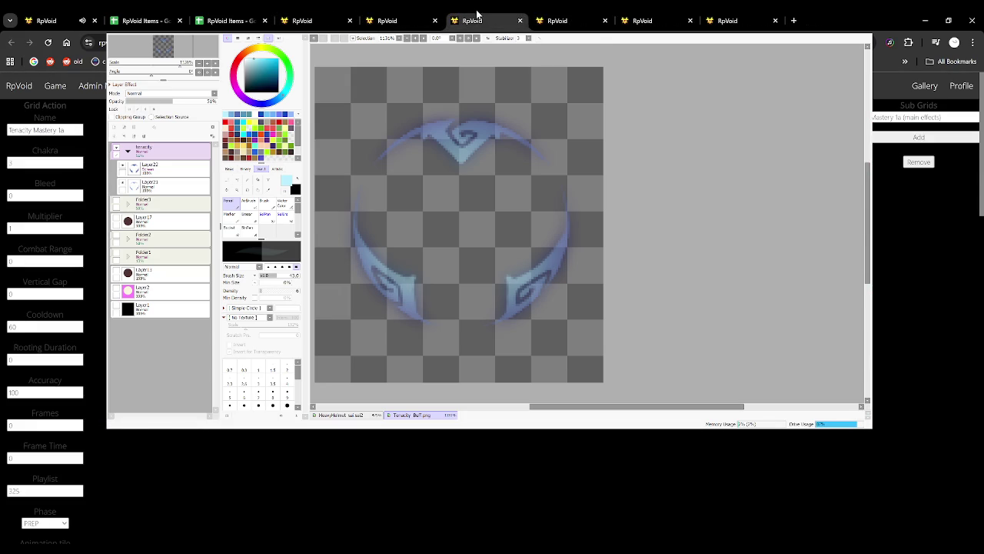
left_click(549, 16)
left_click(650, 15)
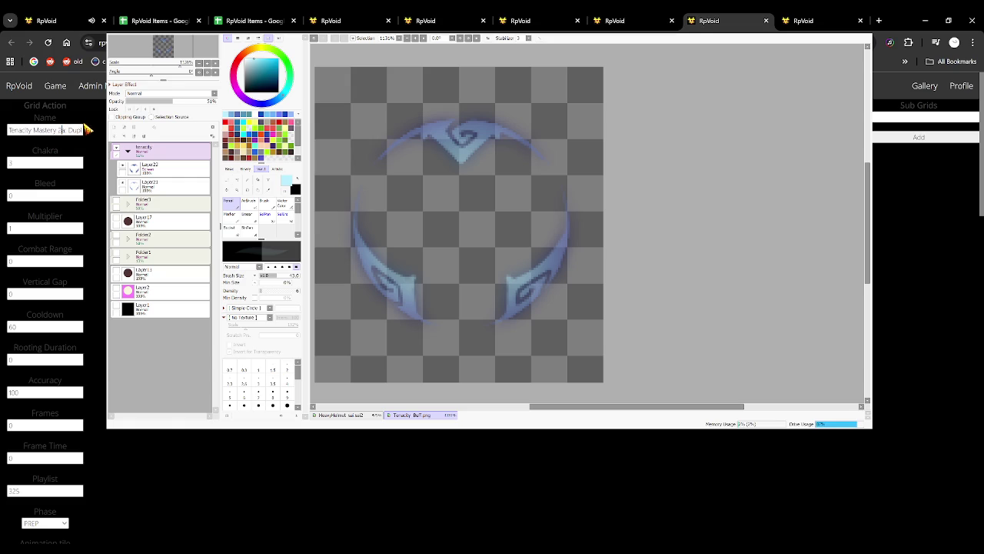
left_click(238, 20)
left_click(169, 16)
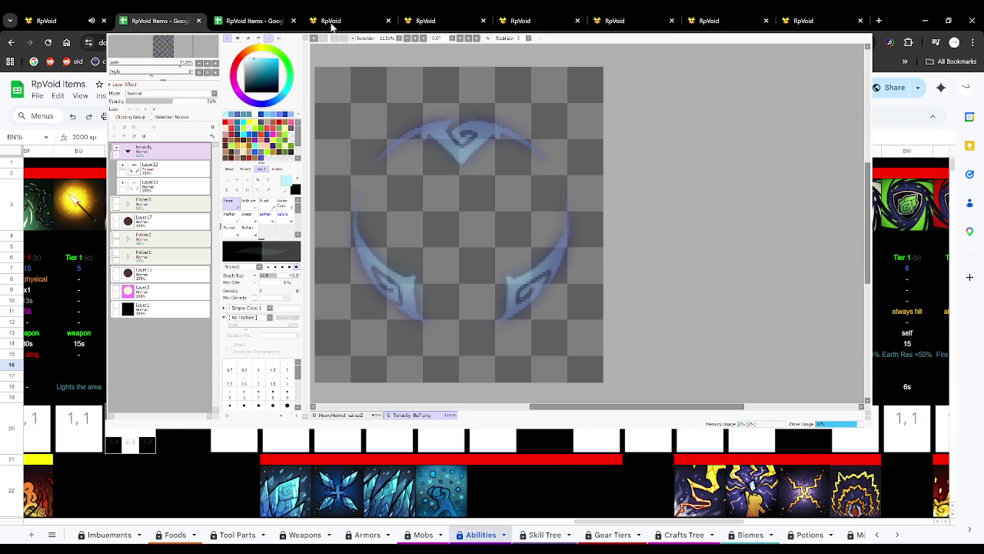
left_click(736, 17)
Delete the 'Duplicate' suffix from the first copied grid action's name.
left_click_drag(66, 130, 100, 134)
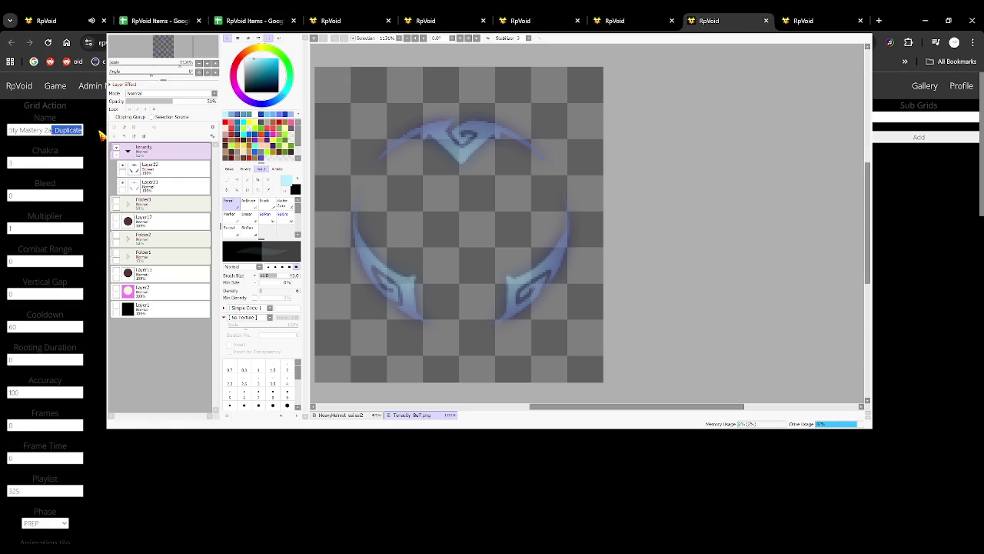
key("BackSpace")
scroll(100, 134, "down", 5)
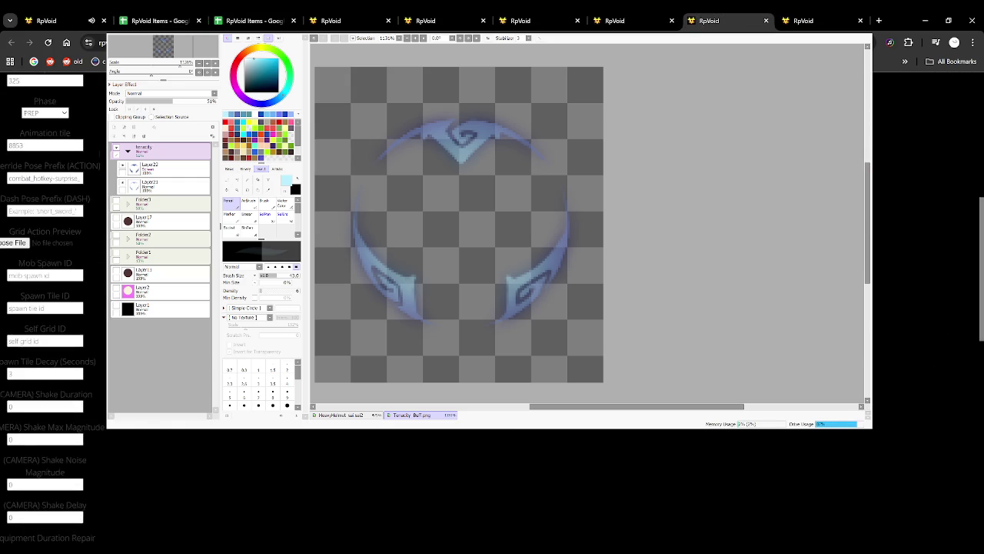
scroll(66, 336, "down", 5)
scroll(66, 336, "up", 5)
scroll(66, 336, "up", 5)
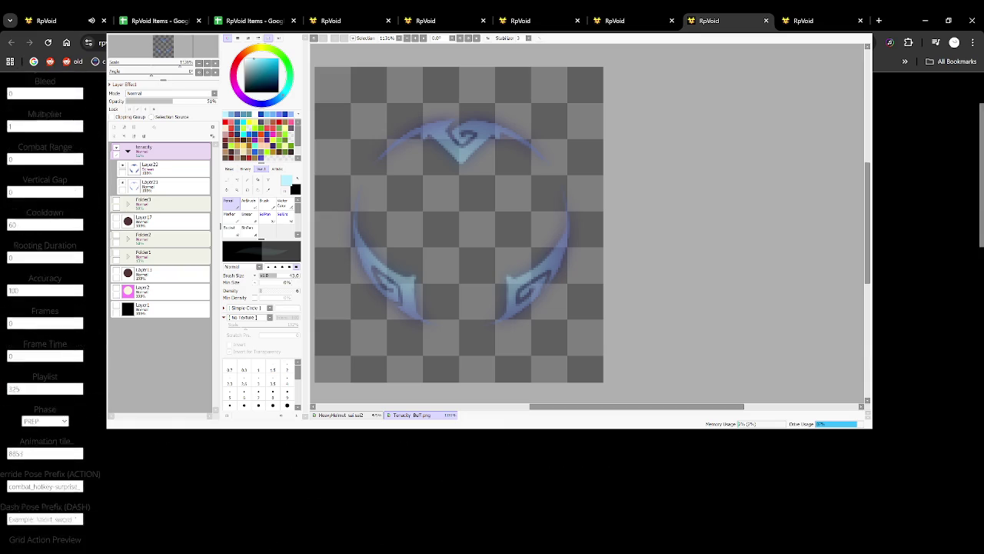
Select the leftover duplicate suffix in the next copied grid action's name.
key("ctrl+Tab")
left_click(61, 131)
key("shift+End")
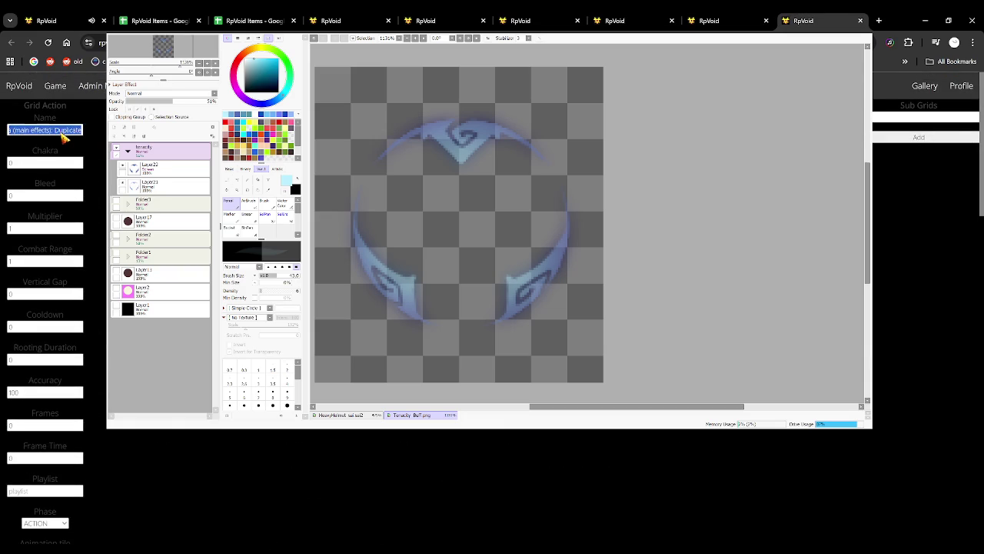
scroll(69, 231, "down", 5)
scroll(36, 290, "down", 5)
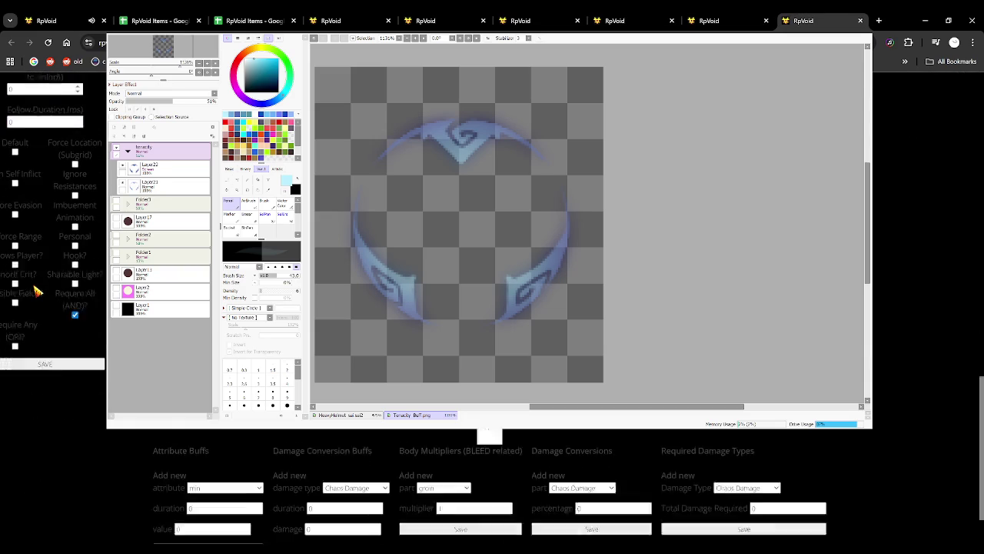
scroll(36, 291, "down", 1)
key("Home")
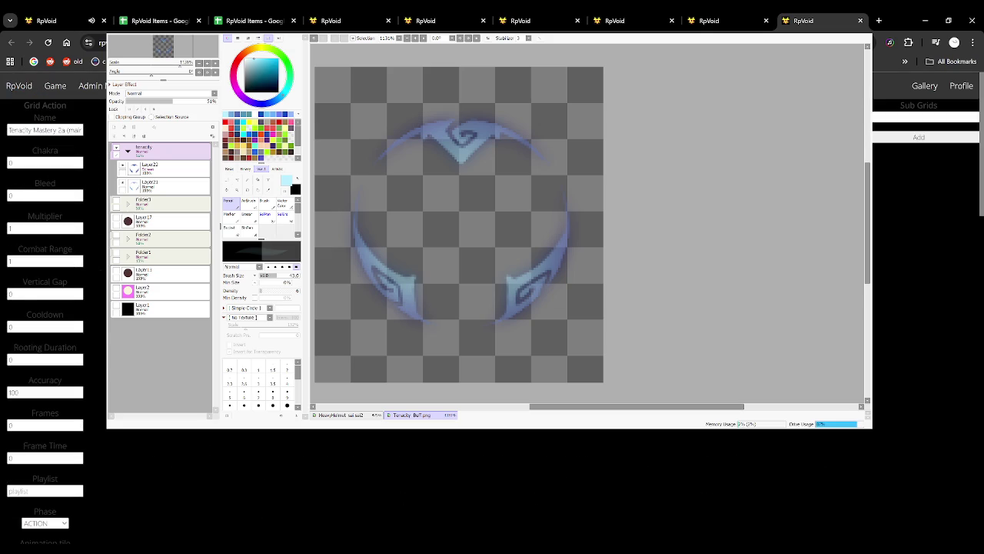
left_click(718, 15)
left_click(622, 15)
left_click(531, 16)
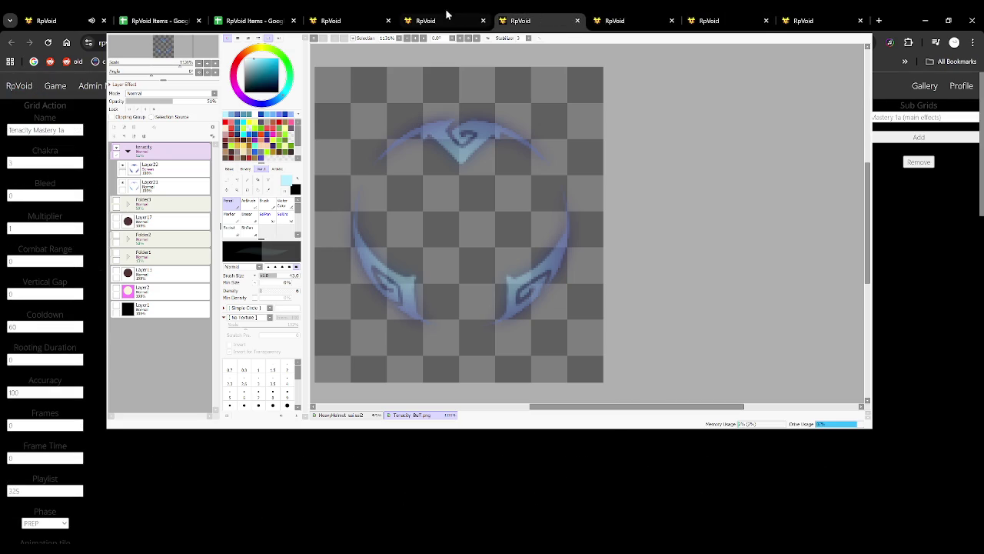
Flip back and forth through the Tenacity Mastery grid action tabs to compare them.
left_click(434, 15)
left_click(346, 14)
left_click(444, 16)
left_click(538, 16)
left_click(615, 16)
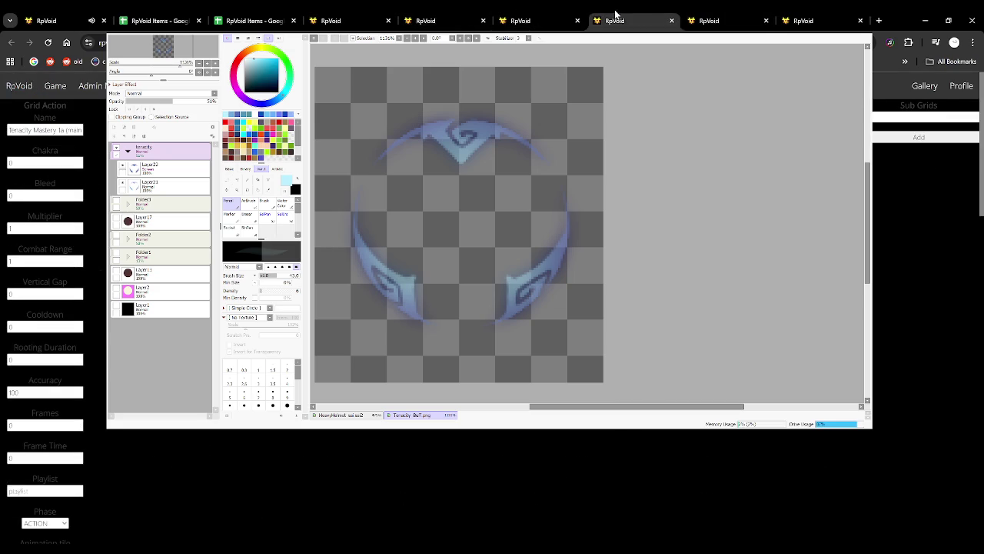
left_click(708, 15)
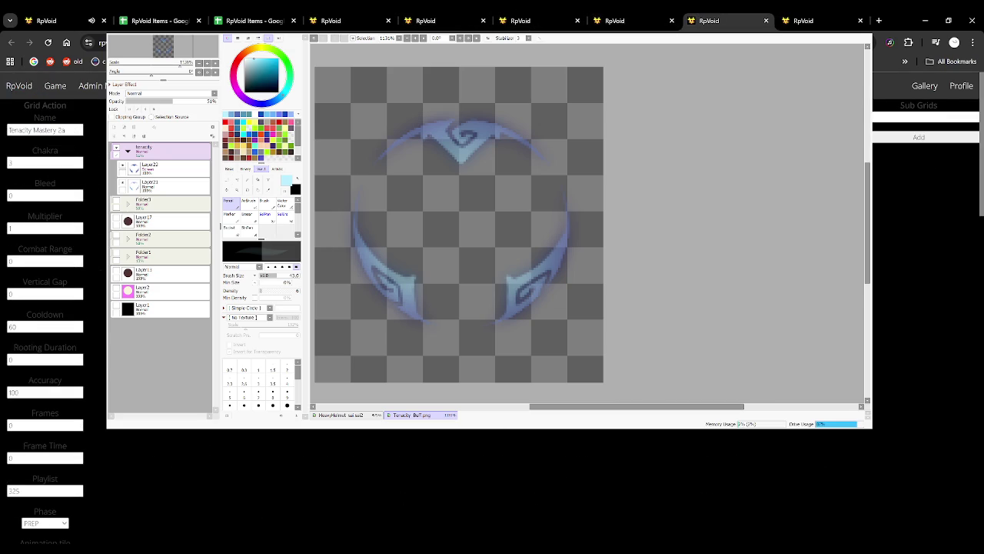
left_click(543, 15)
left_click(730, 14)
Check the next grid action, then close the extra RpVoid Items spreadsheet copy.
left_click(815, 15)
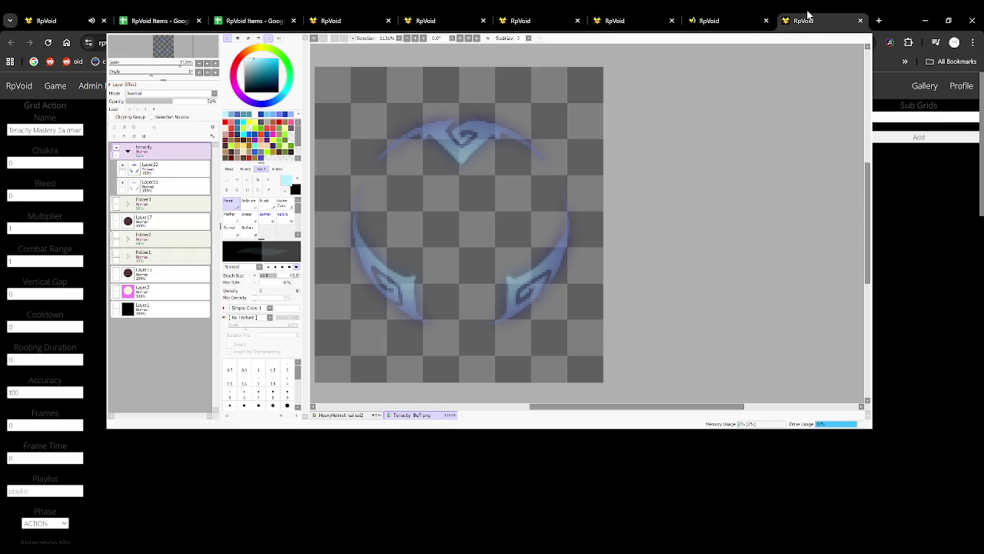
left_click(730, 17)
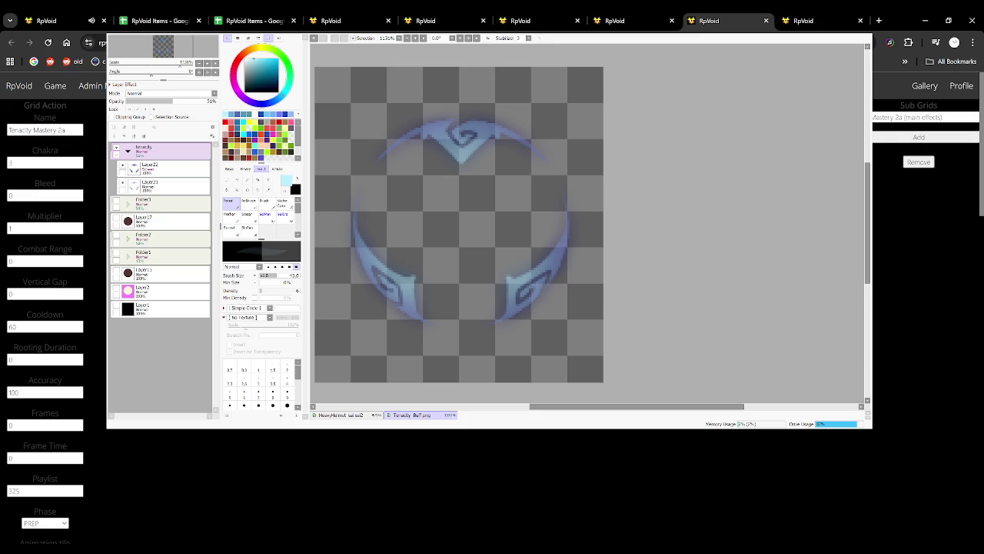
left_click(248, 20)
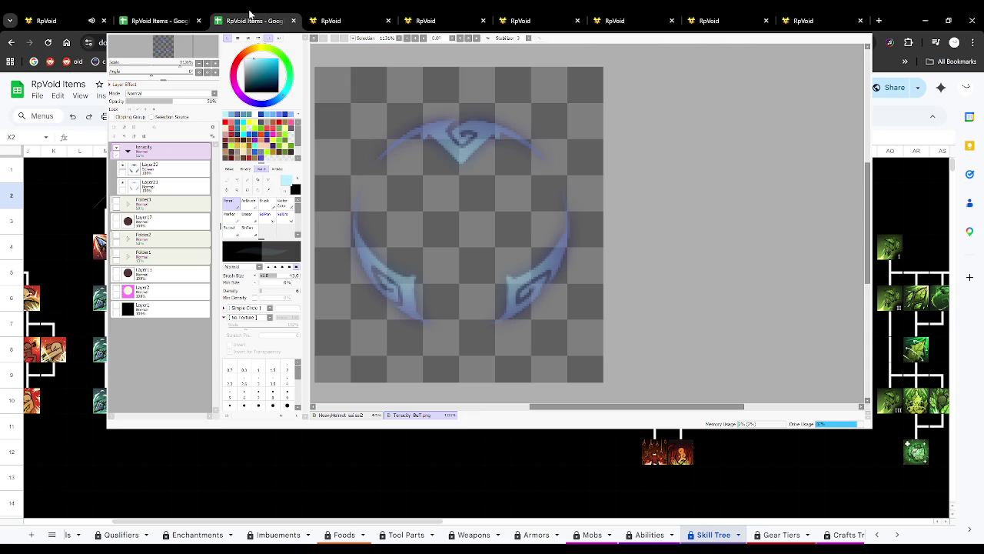
left_click(293, 21)
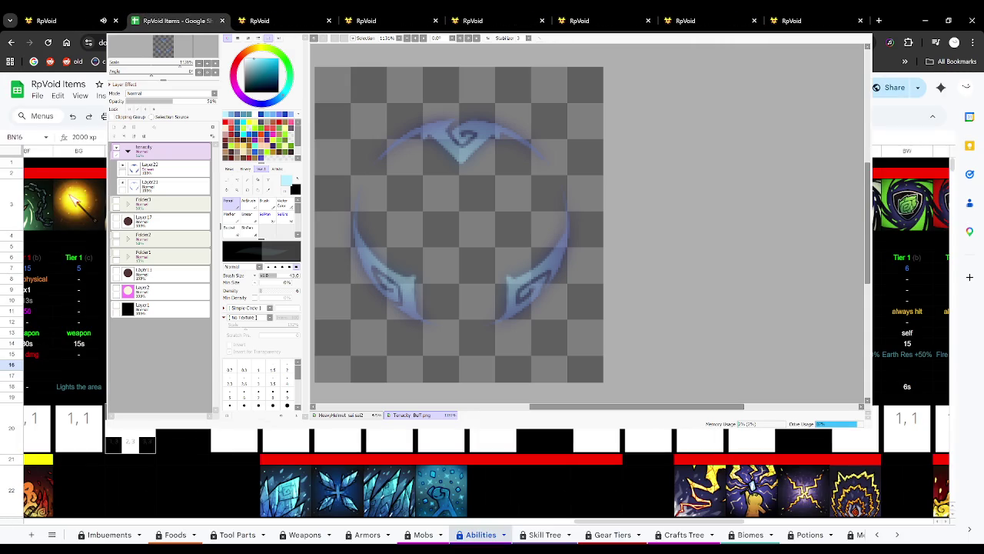
Close the surplus grid action copies, keeping the Tenacity Mastery forms.
left_click(396, 16)
left_click(507, 14)
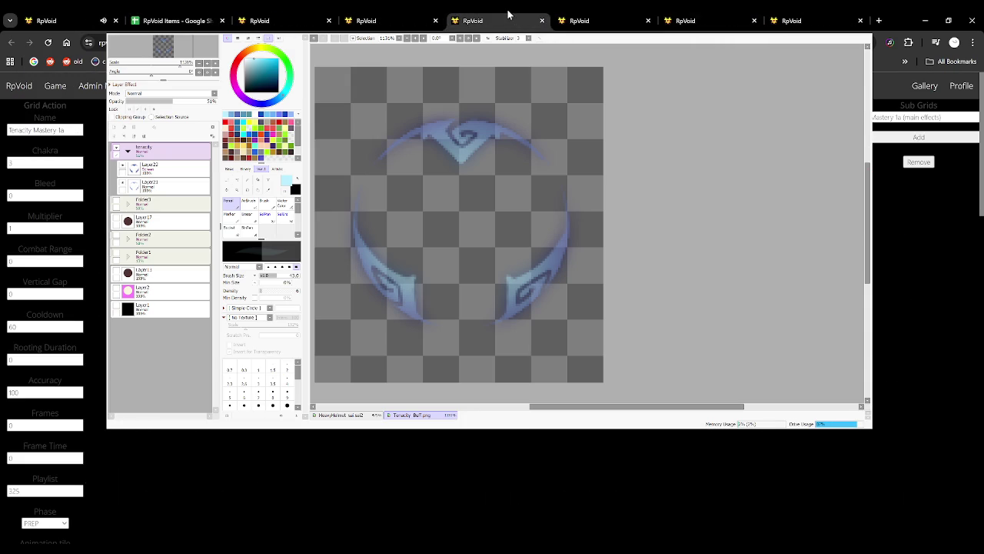
left_click(399, 13)
left_click(279, 16)
left_click(423, 14)
left_click(495, 23)
left_click(541, 21)
left_click(612, 22)
left_click(648, 21)
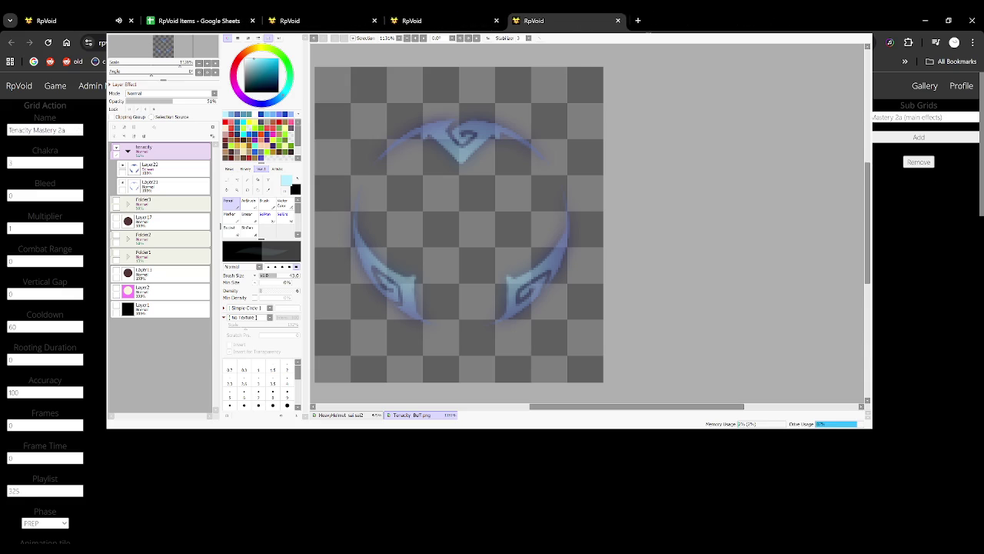
left_click(342, 13)
Set the Chakra cost of Tenacity Mastery 2a to 12.
left_click(444, 14)
left_click(582, 13)
left_click(334, 13)
left_click(415, 17)
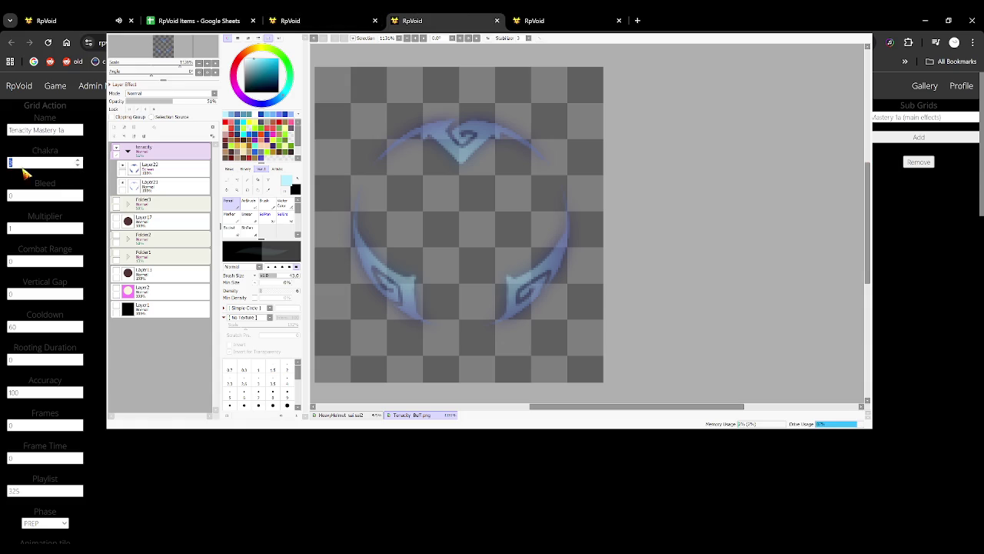
left_click(582, 13)
double_click(11, 162)
type("12")
Cross-check the 1a and 2a forms against the ability values in the spreadsheet.
left_click(188, 13)
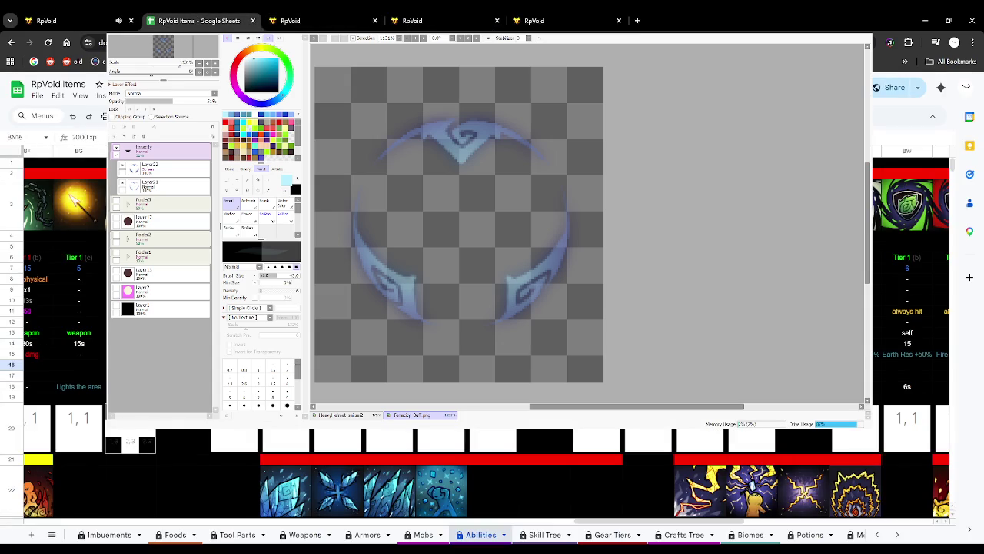
left_click(326, 18)
left_click(445, 19)
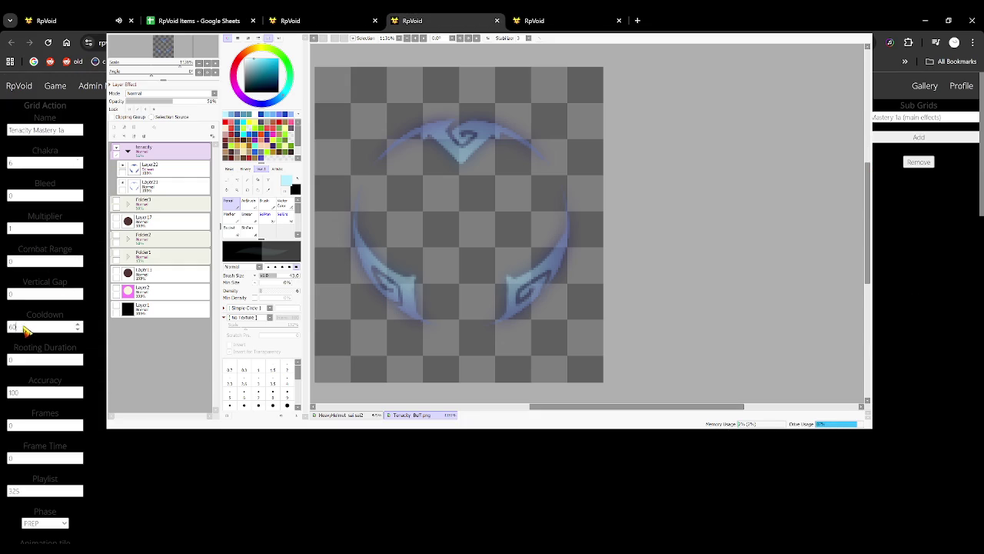
left_click(509, 15)
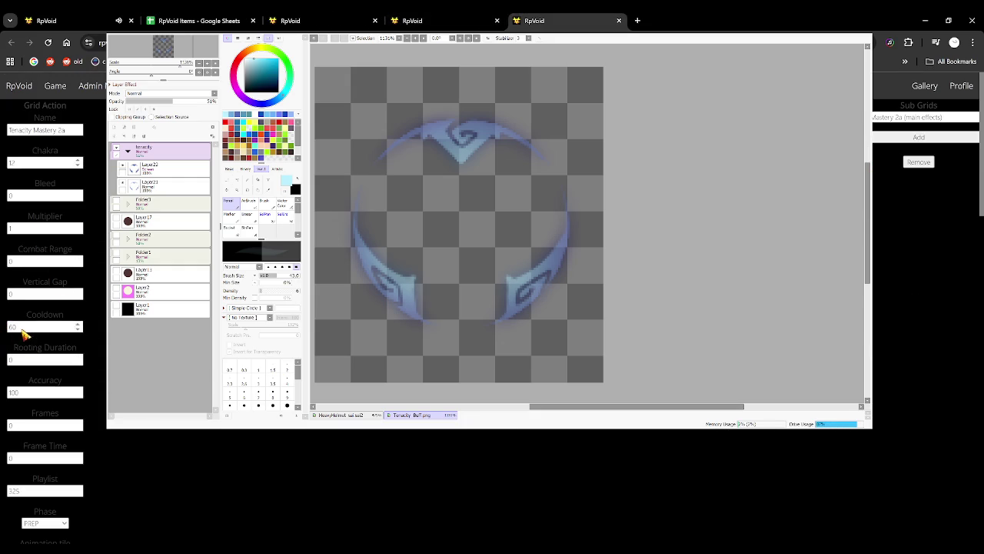
left_click(232, 15)
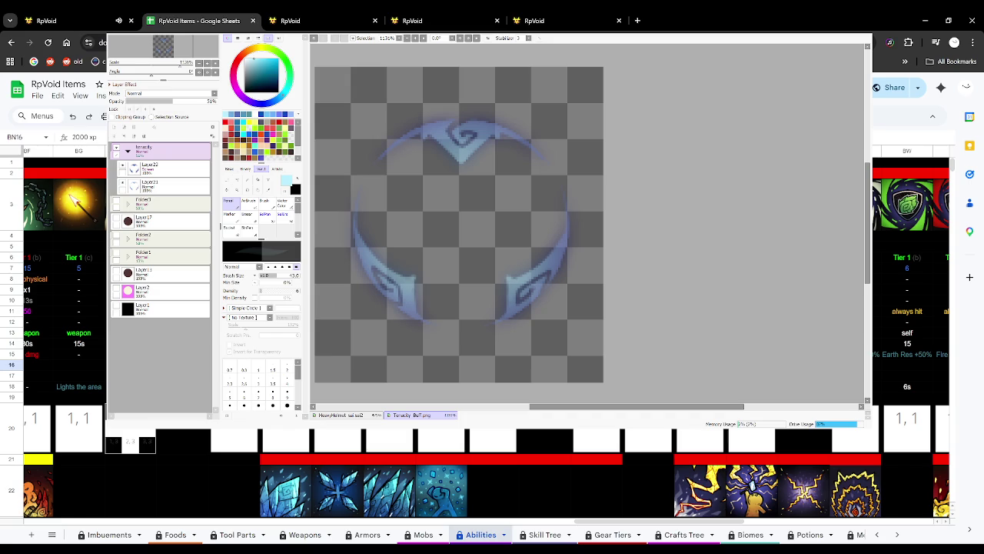
Review the Tenacity Mastery 1a, 2a and 0a forms against the spreadsheet values.
left_click(329, 20)
left_click(441, 20)
scroll(19, 331, "down", 5)
scroll(19, 331, "down", 5)
left_click(554, 20)
scroll(15, 354, "up", 2)
scroll(16, 354, "up", 2)
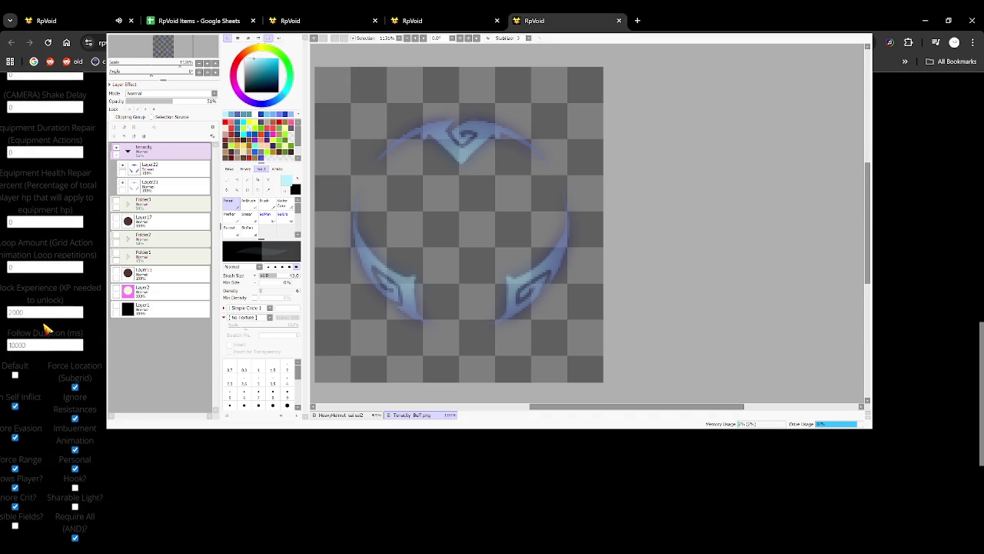
scroll(44, 330, "down", 3)
left_click(322, 15)
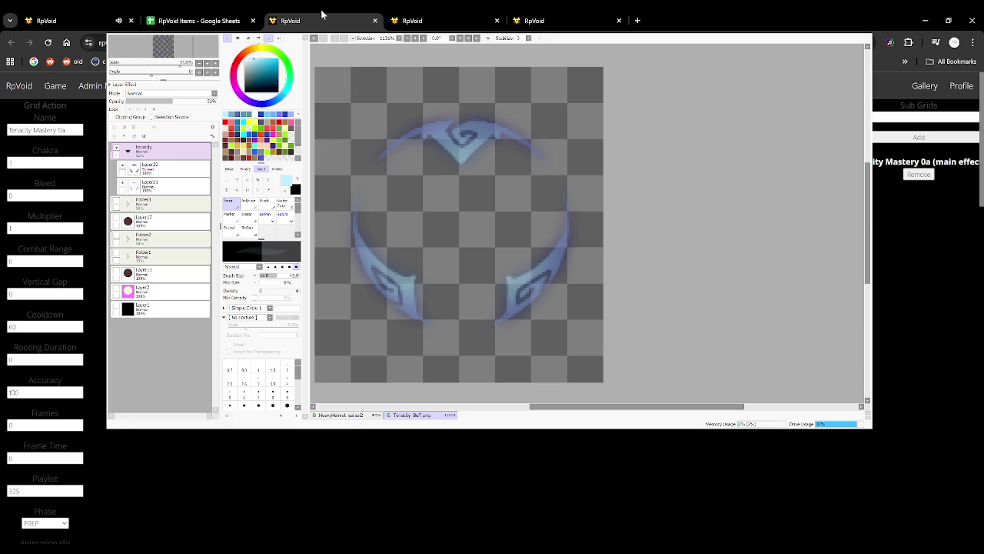
left_click(220, 18)
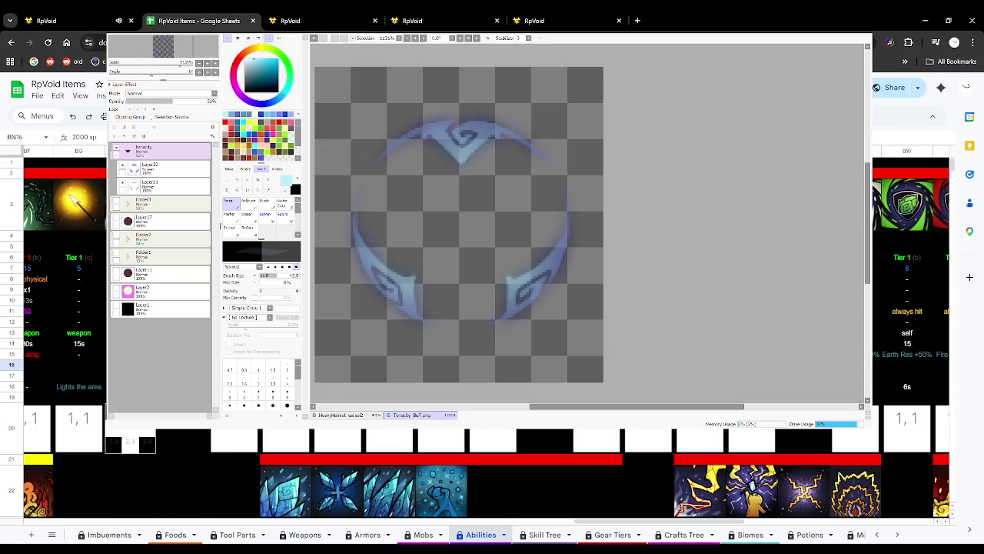
Recheck the 2a form, then bring up the live game view tab.
left_click(553, 17)
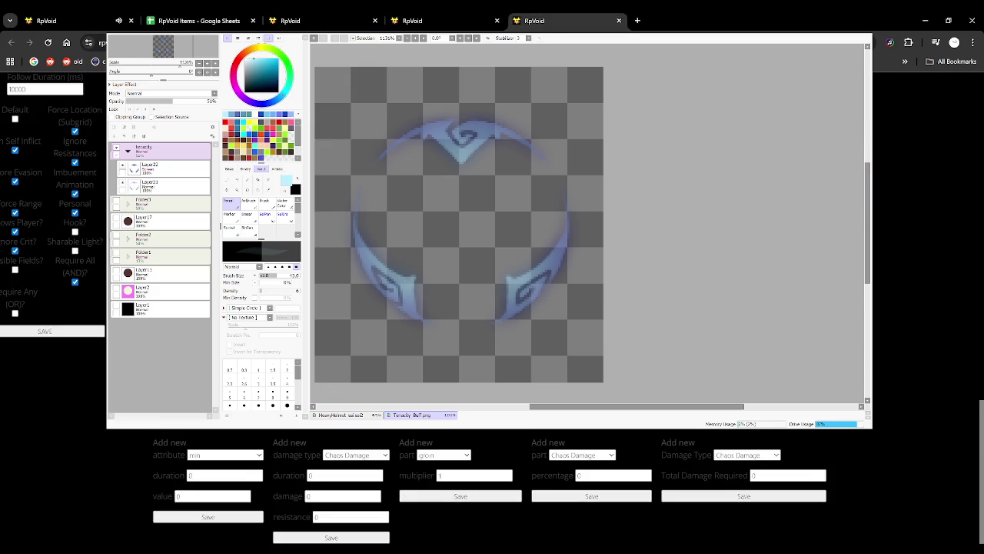
scroll(46, 315, "up", 3)
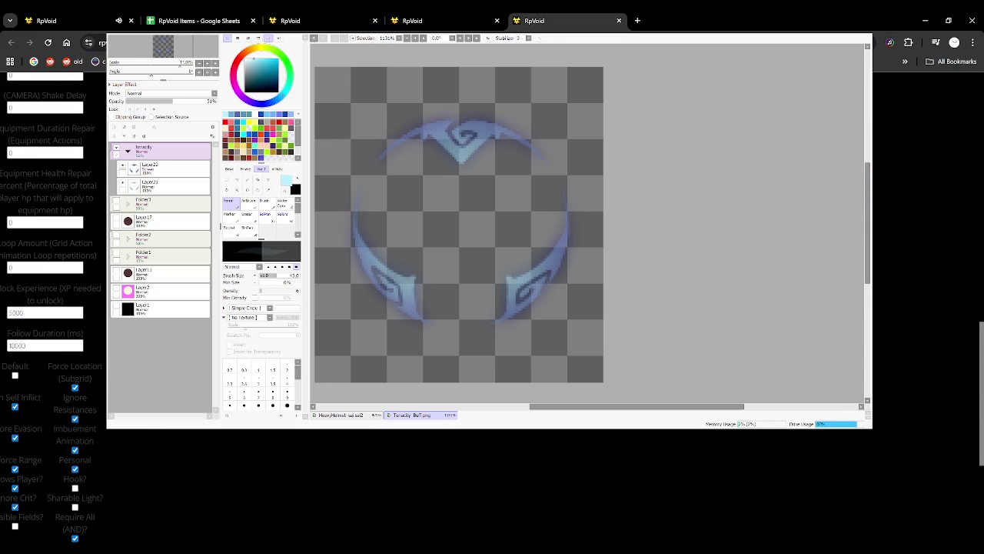
scroll(46, 346, "down", 3)
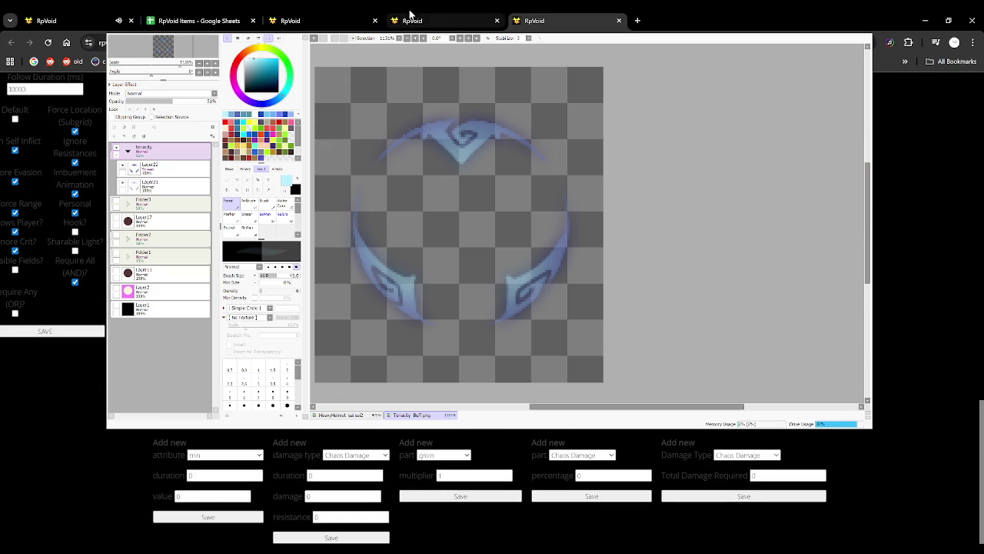
left_click(353, 15)
left_click(445, 14)
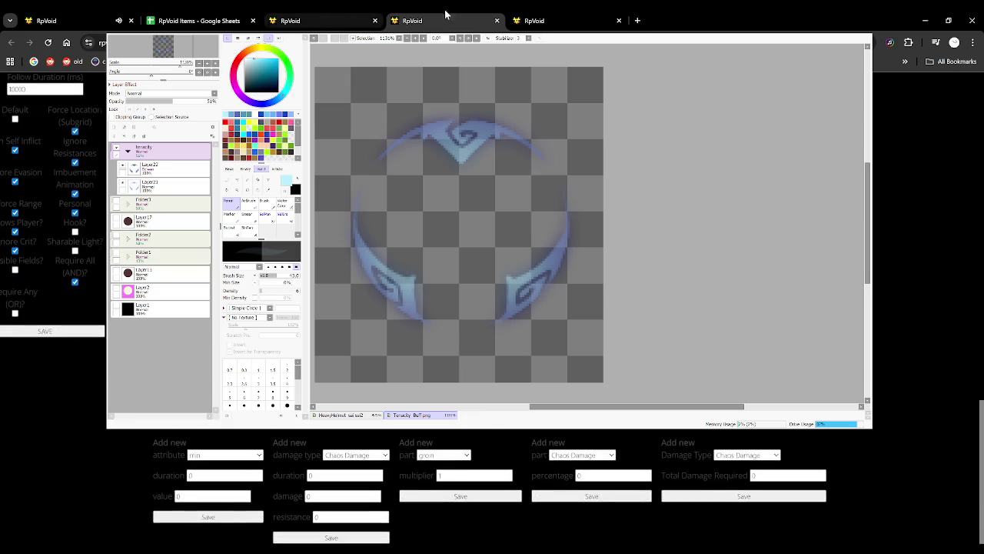
left_click(331, 20)
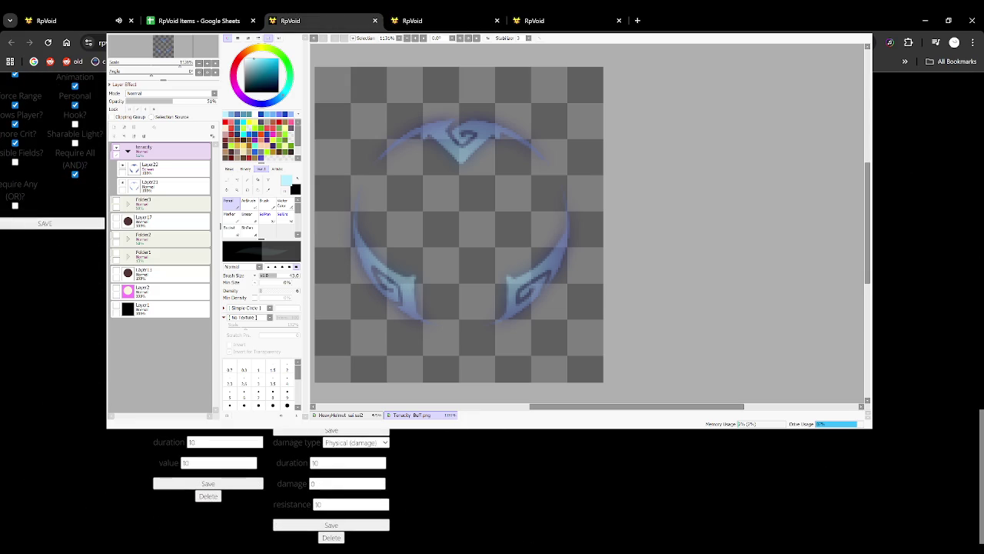
left_click(115, 20)
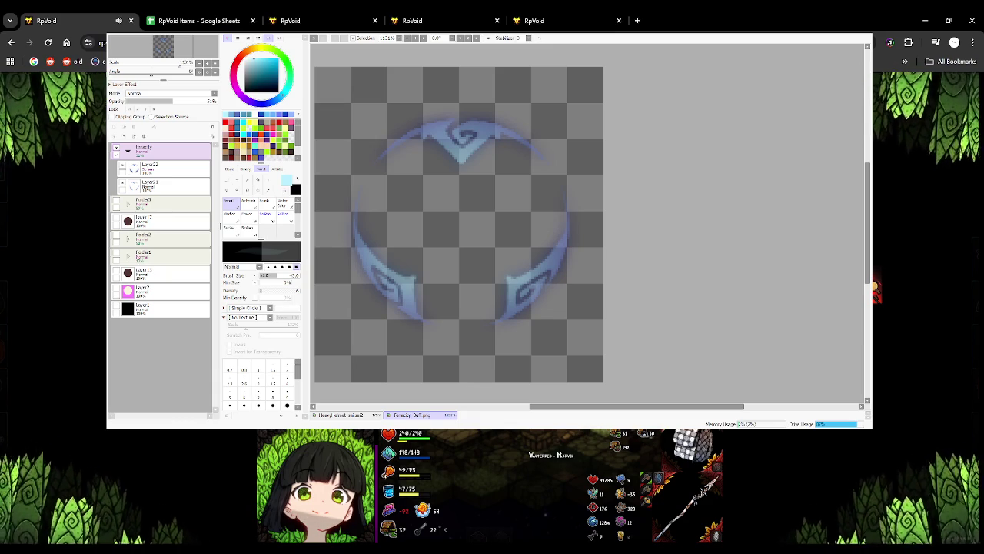
Attach the PNG preview image to the last action form, then view another action's buff sections.
key("ctrl+5")
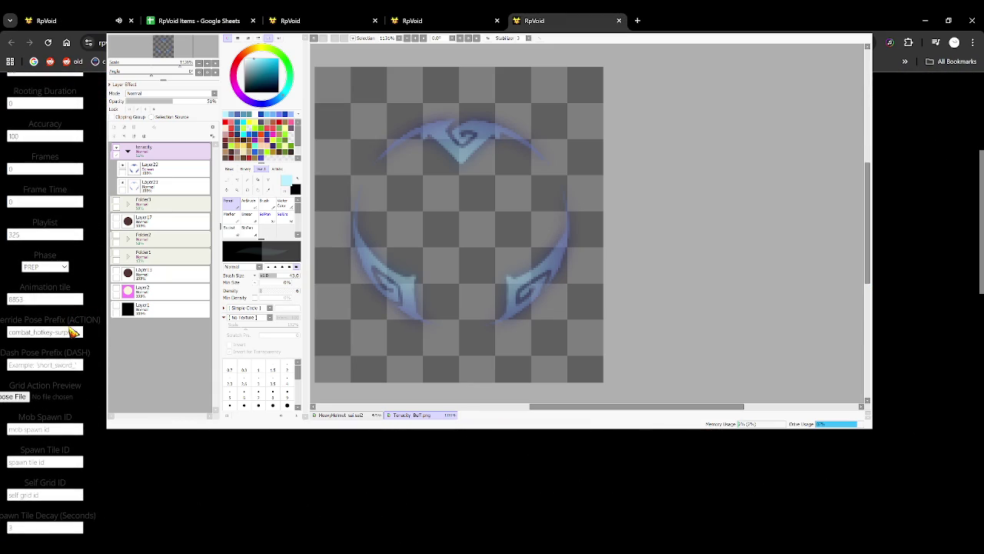
left_click(17, 396)
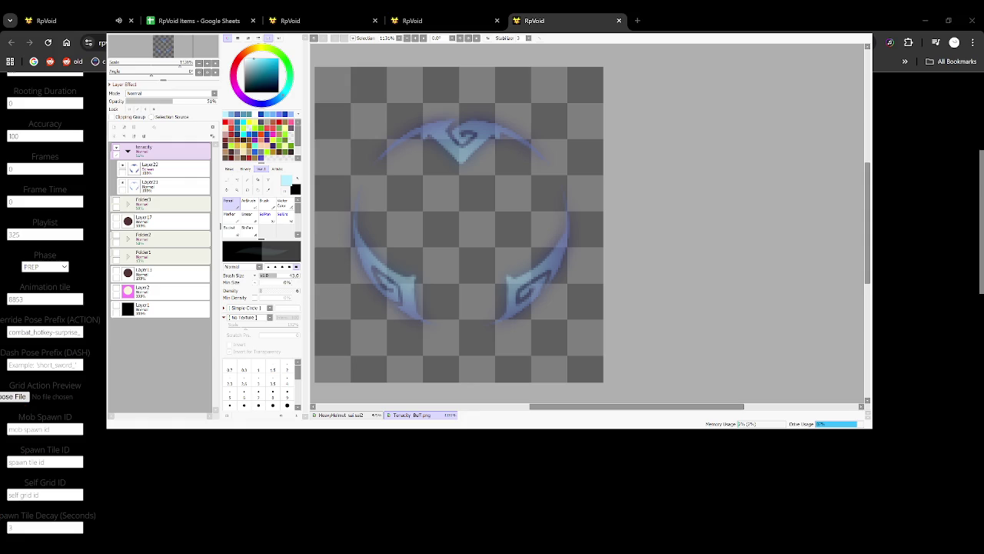
key("Return")
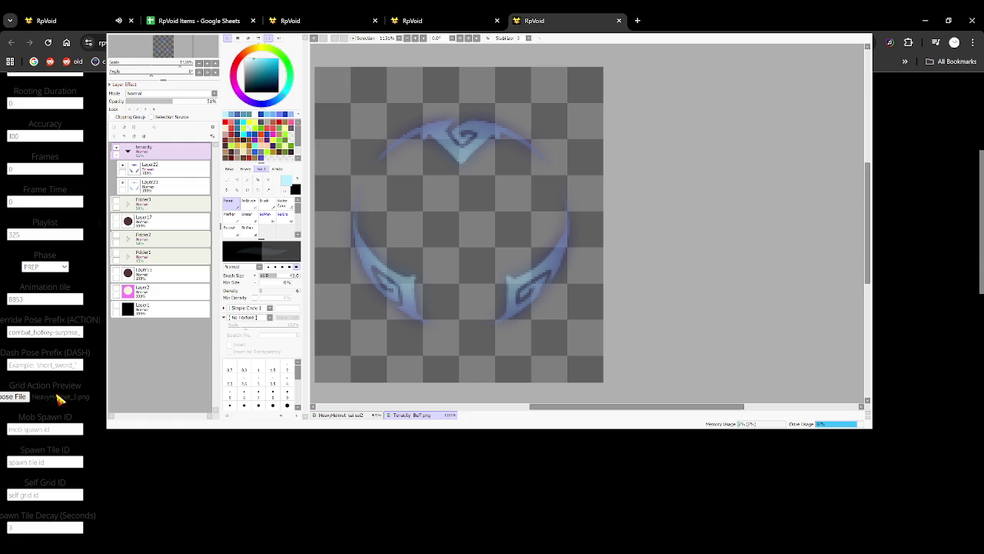
scroll(58, 398, "down", 5)
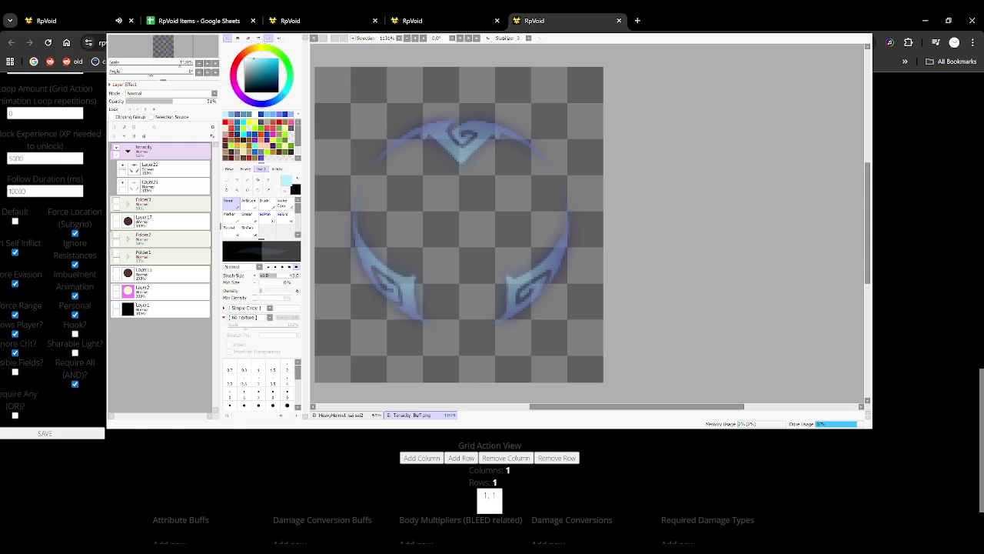
scroll(54, 231, "down", 1)
scroll(311, 15, "down", 1)
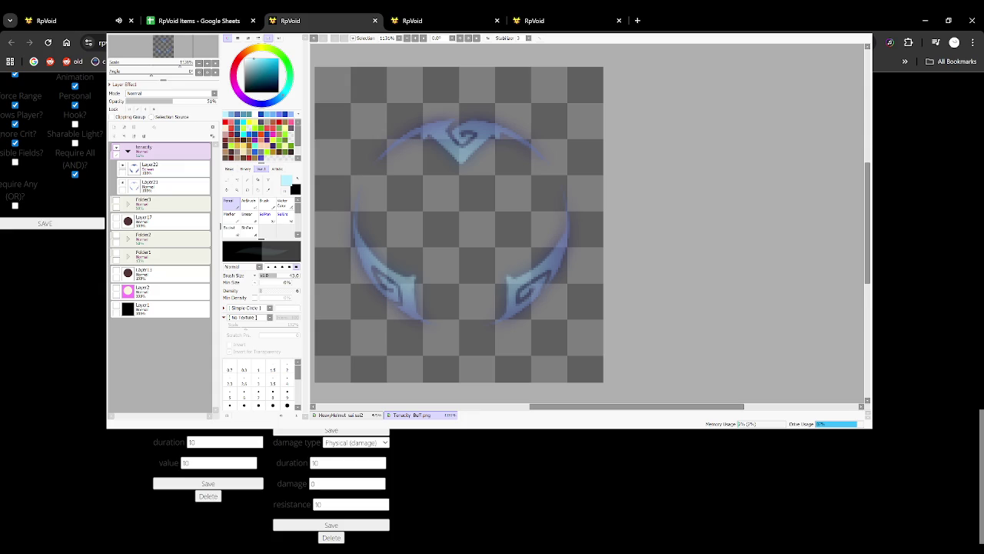
left_click(431, 15)
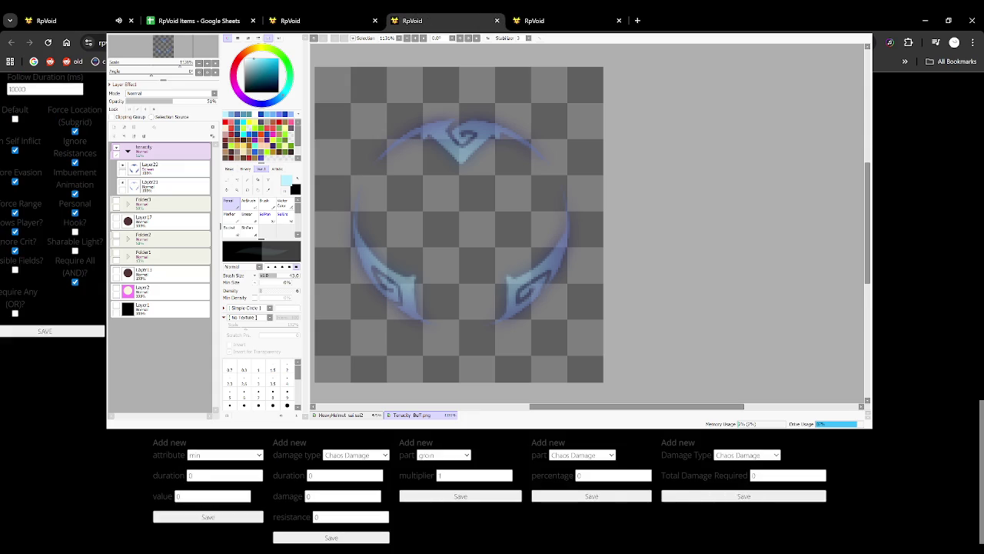
Add a crowd control (chance) buff of 10 with duration 10 to the first Tenacity Mastery action.
left_click(207, 433)
left_click(223, 455)
left_click(198, 475)
type("10")
left_click(185, 496)
type("10")
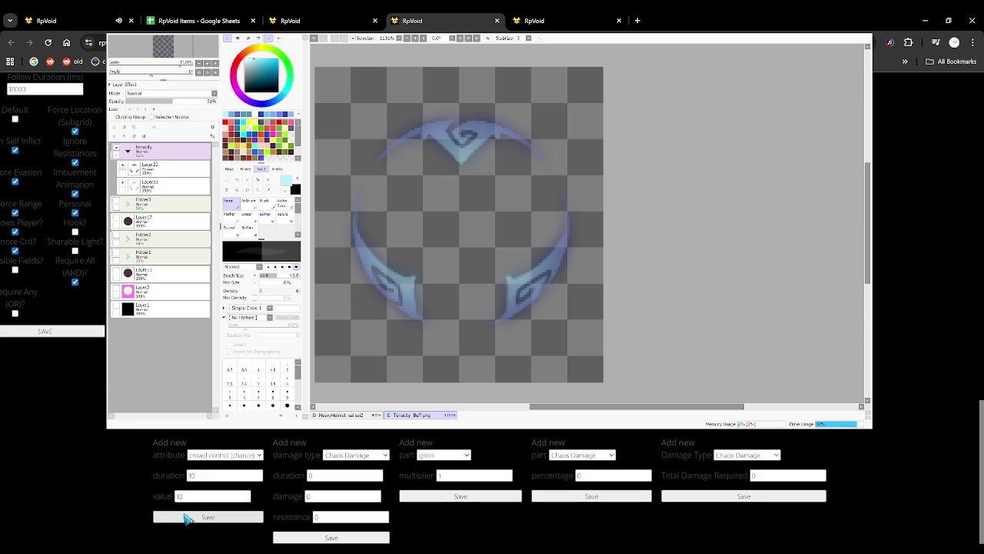
left_click(187, 516)
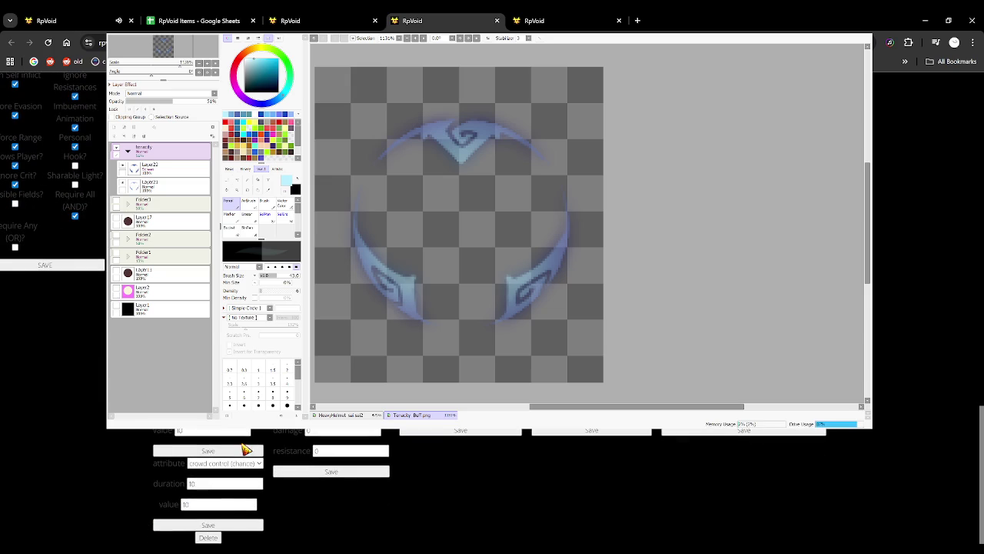
left_click(208, 517)
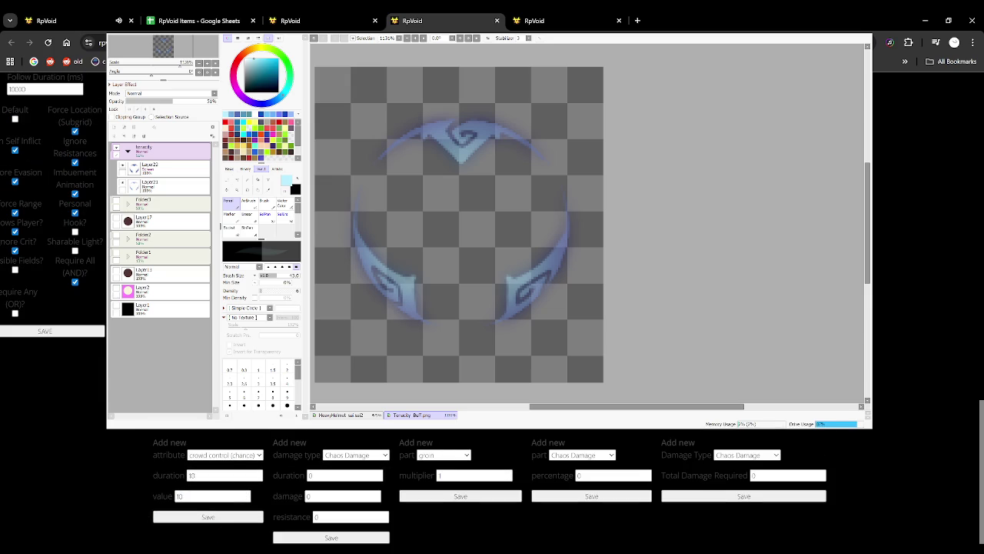
After checking the spreadsheet, add a crowd control (chance) buff of 25, duration 10, and save damage conversion.
left_click(233, 17)
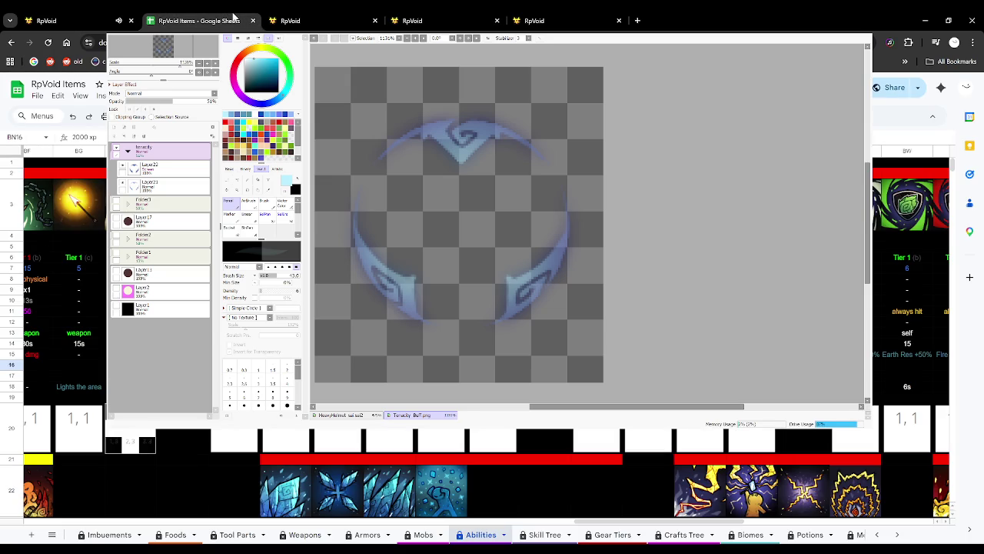
left_click(408, 22)
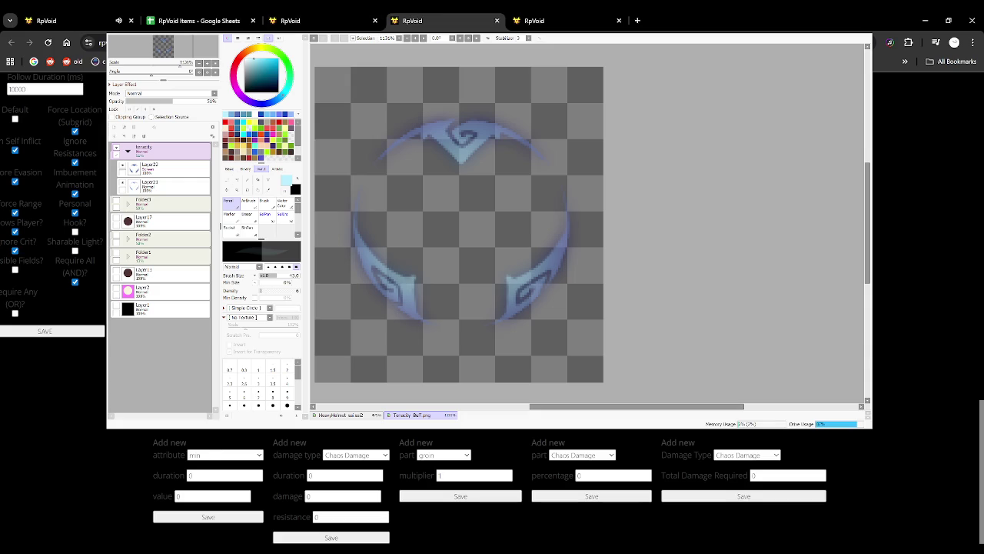
double_click(202, 475)
type("10")
key("Tab")
type("25")
left_click(225, 454)
left_click(212, 516)
scroll(234, 434, "down", 1)
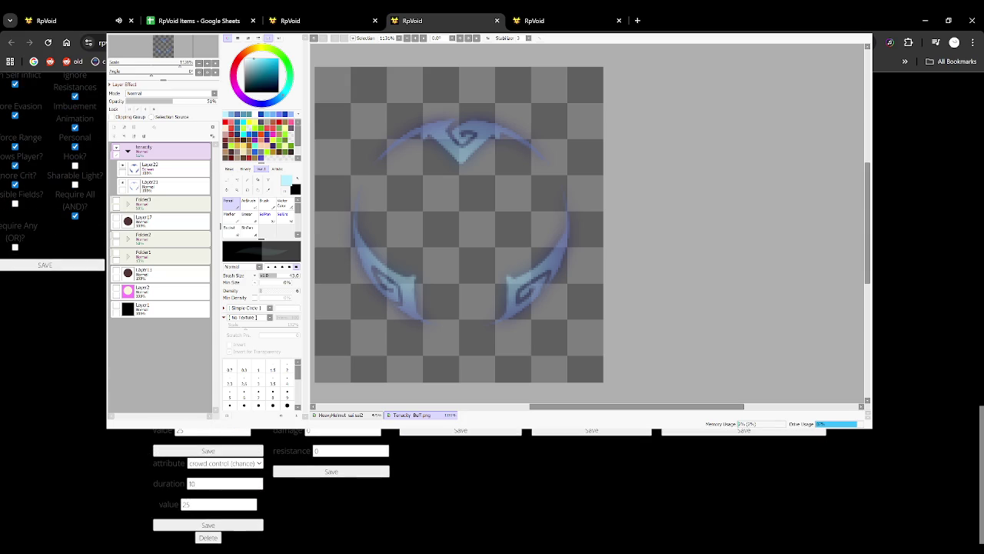
left_click(355, 474)
Set the damage-conversion resistance to 15 and save the whole grid action.
left_click(433, 14)
left_click(513, 14)
left_click(392, 14)
left_click(196, 16)
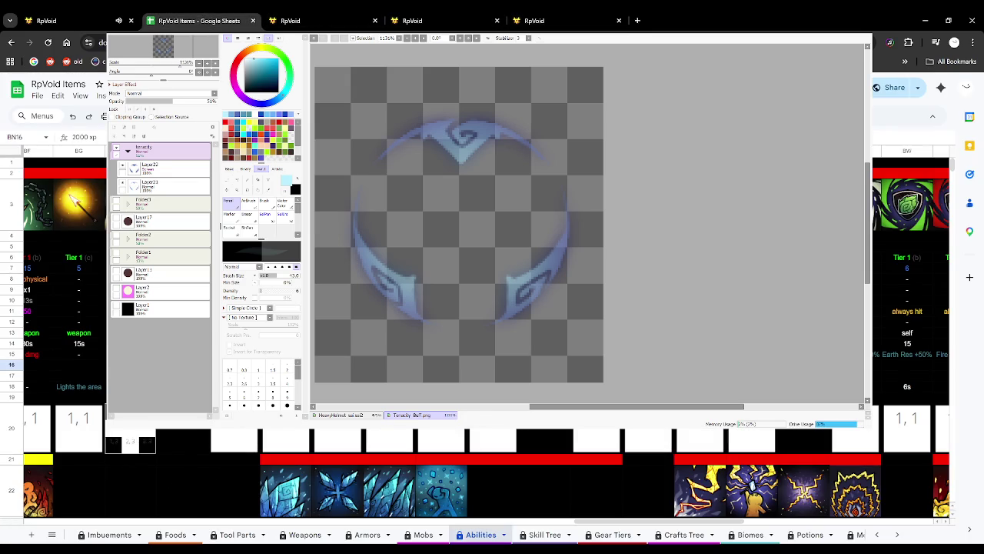
left_click(433, 17)
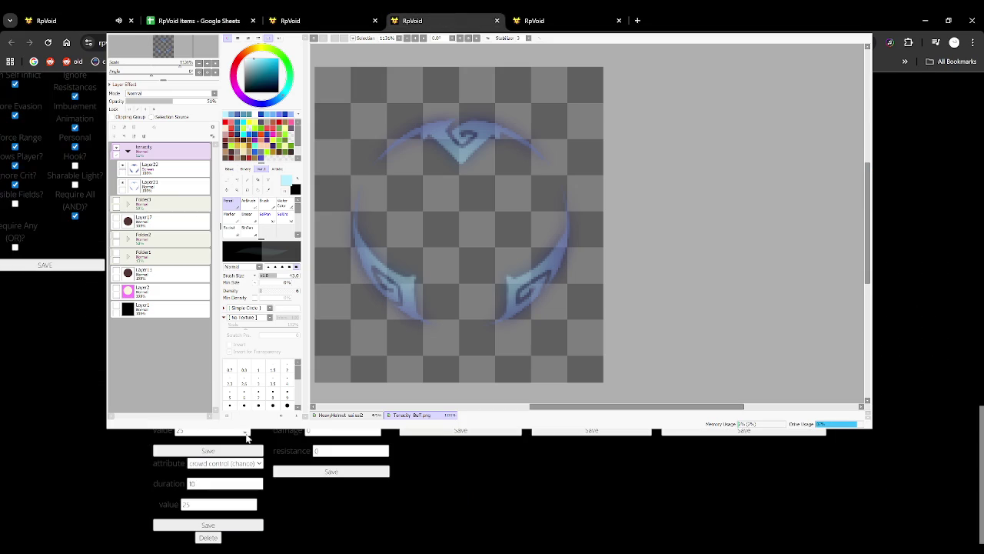
double_click(310, 451)
type("15")
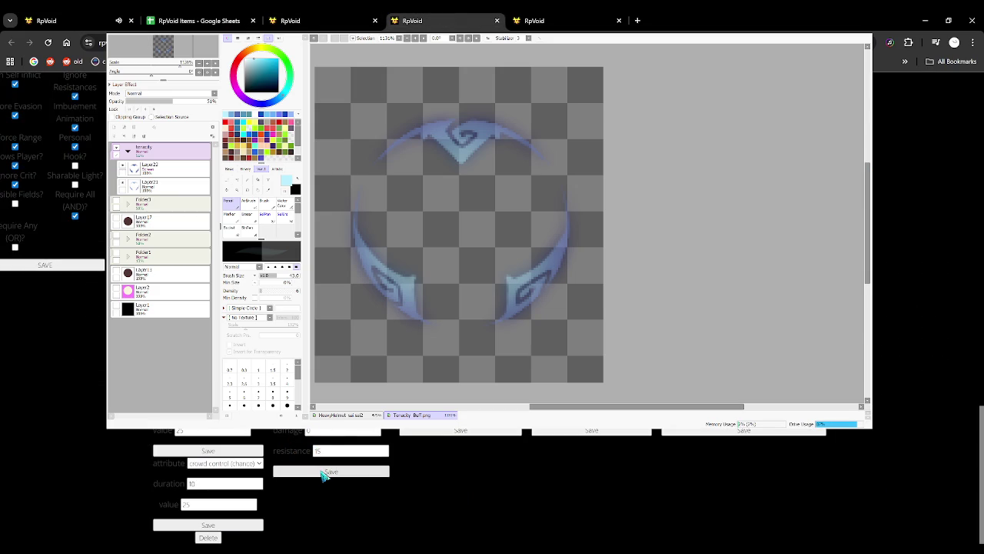
left_click(326, 470)
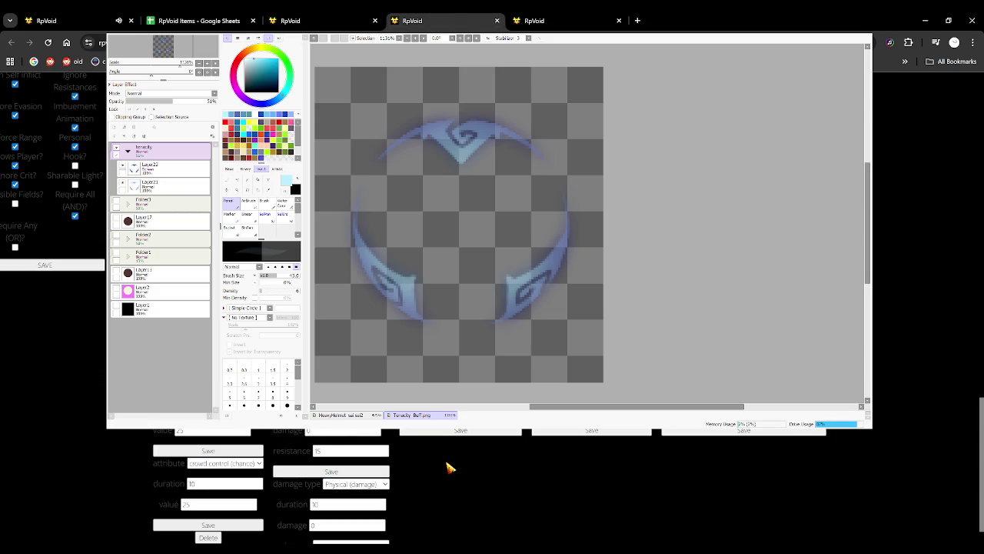
left_click(46, 264)
Add a crowd control (chance) buff of 50 with duration 10 on the next action.
left_click(231, 15)
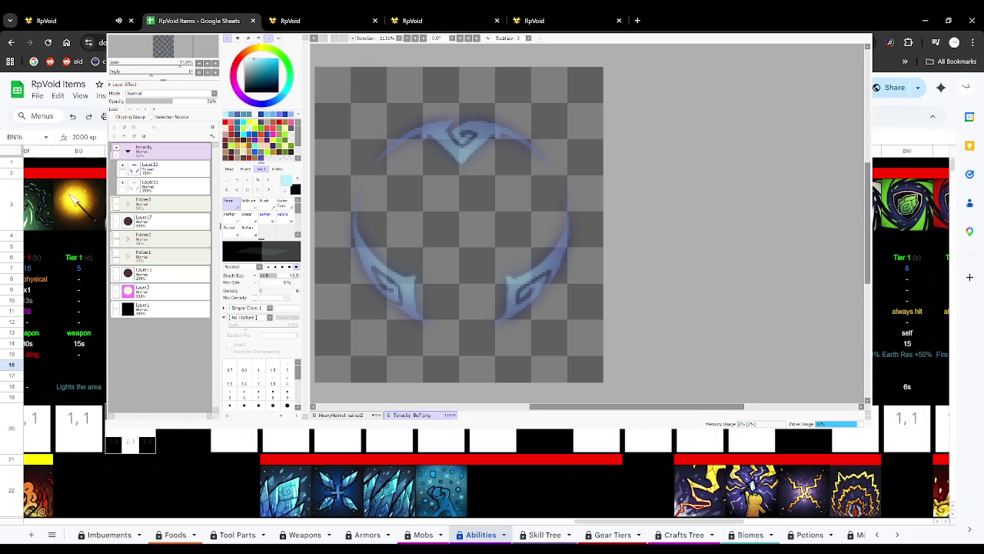
key("Up")
key("Right")
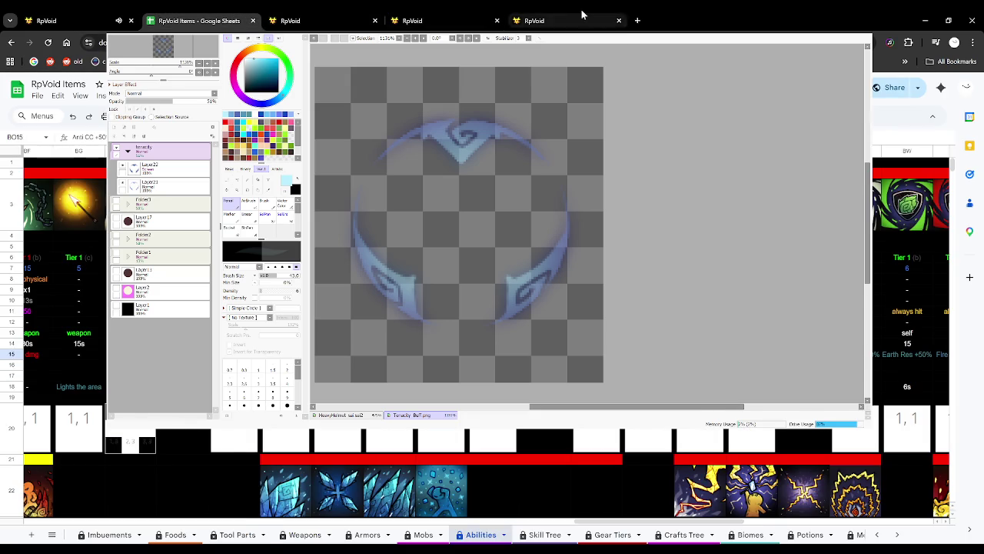
left_click(540, 21)
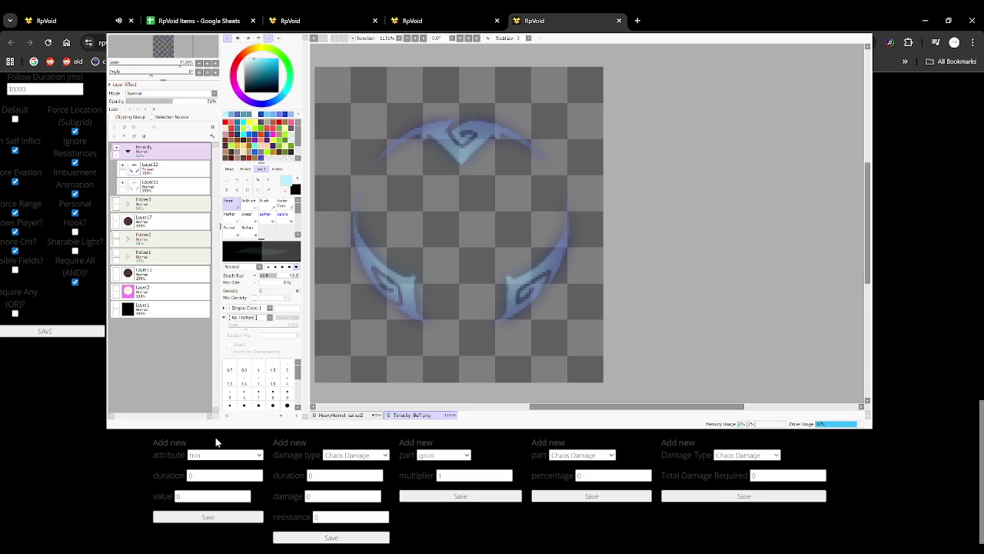
left_click(202, 472)
double_click(202, 475)
type("10")
key("Tab")
type("50")
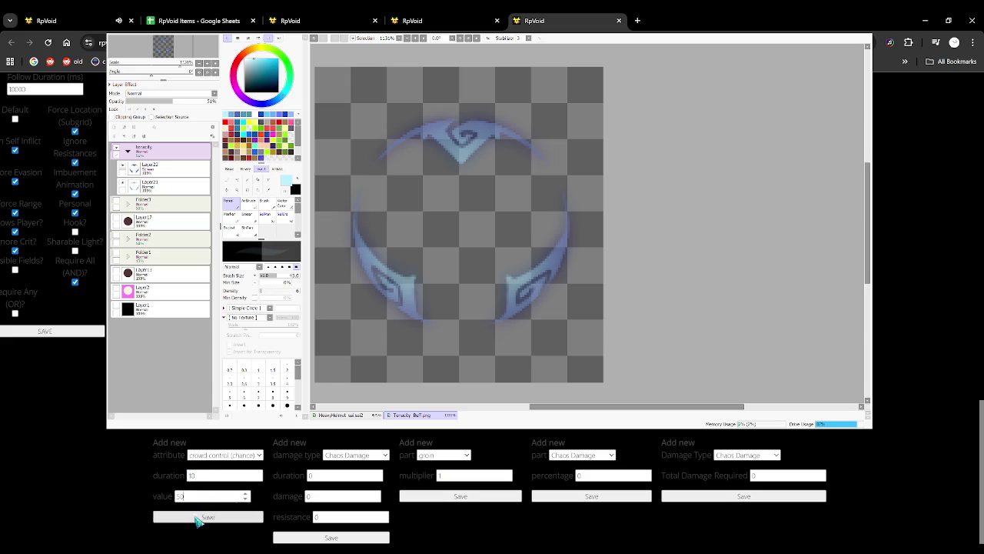
left_click(198, 516)
Set resistance 20 on the fifth Tenacity Mastery action and save the grid action.
scroll(220, 472, "down", 1)
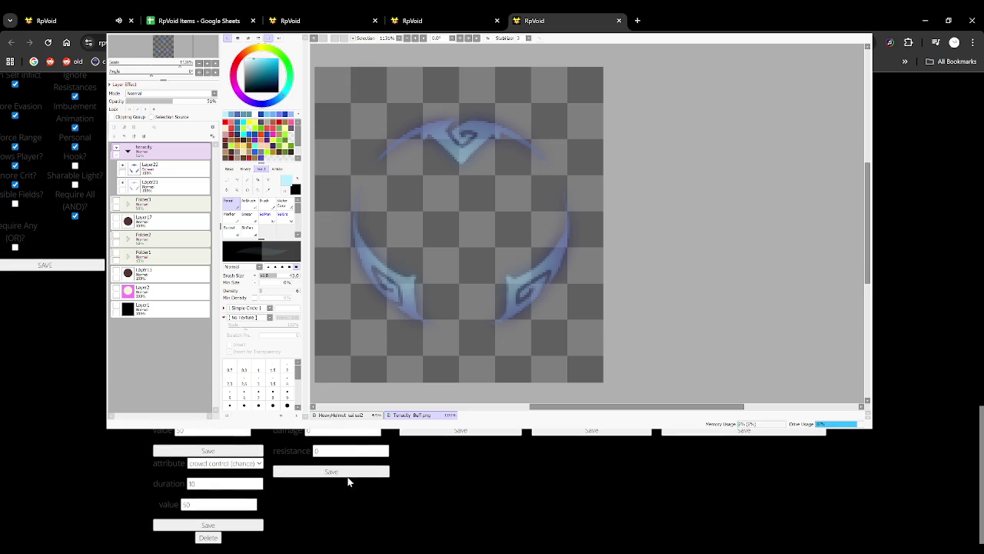
left_click(230, 16)
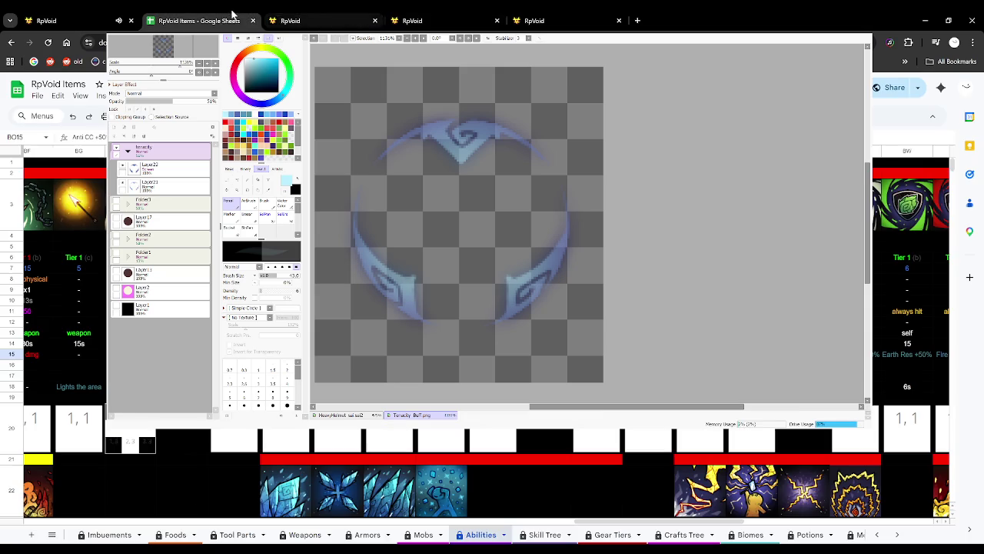
left_click(525, 18)
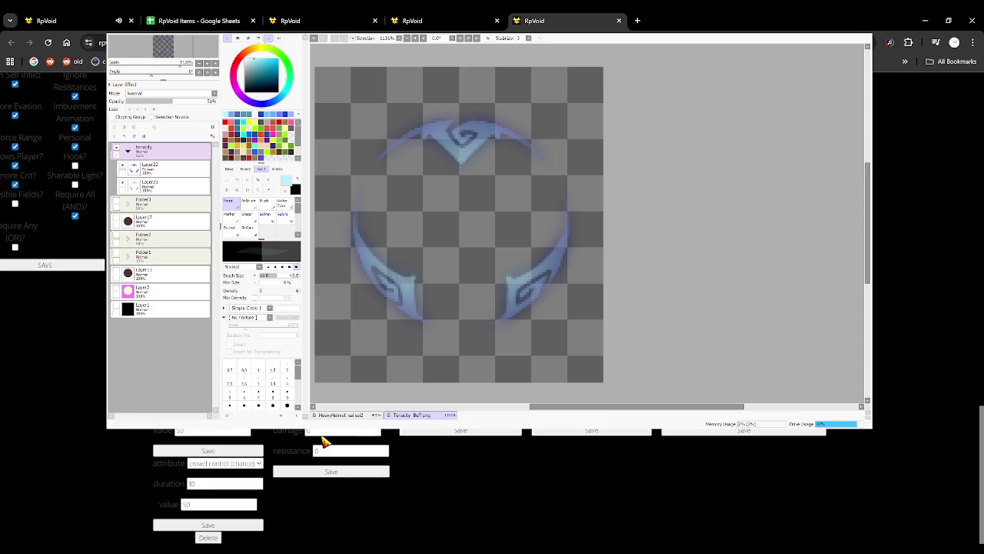
type("20")
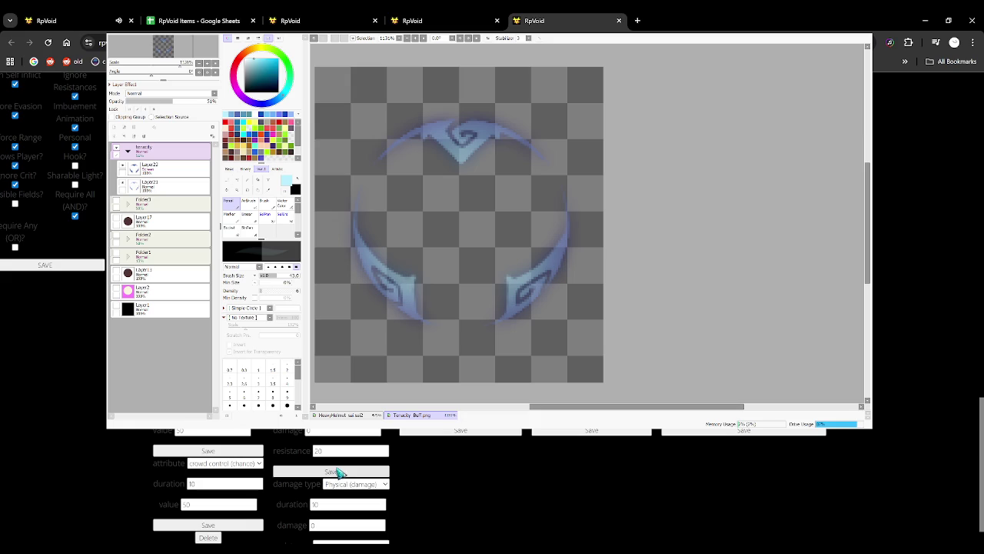
left_click(92, 265)
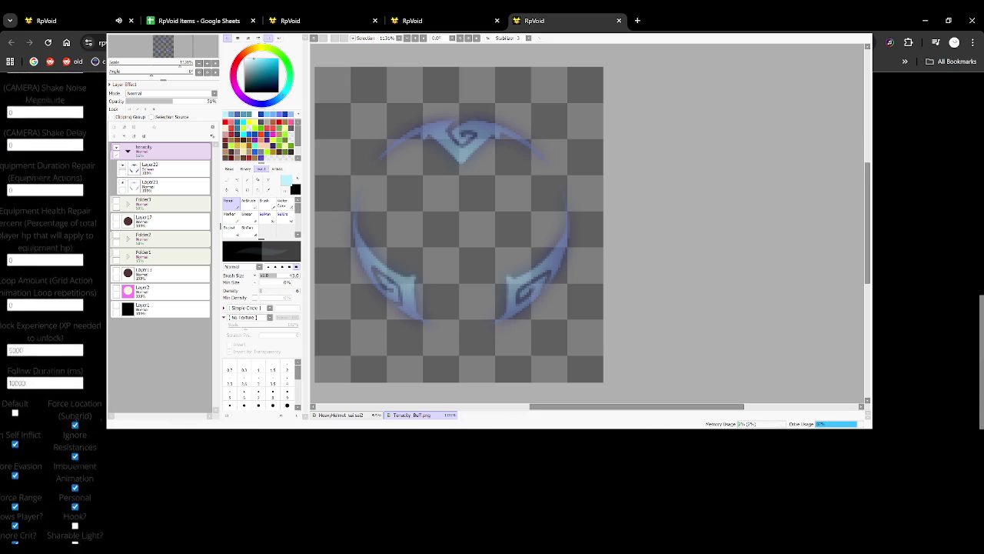
Review the saved Tenacity Mastery action tabs one after another.
left_click(452, 15)
left_click(362, 14)
left_click(527, 14)
left_click(423, 14)
left_click(369, 12)
left_click(461, 13)
left_click(554, 12)
Return to the game tab and load the max-sleep admin page, which reports 'Maxed out sleep'.
left_click(459, 14)
left_click(314, 15)
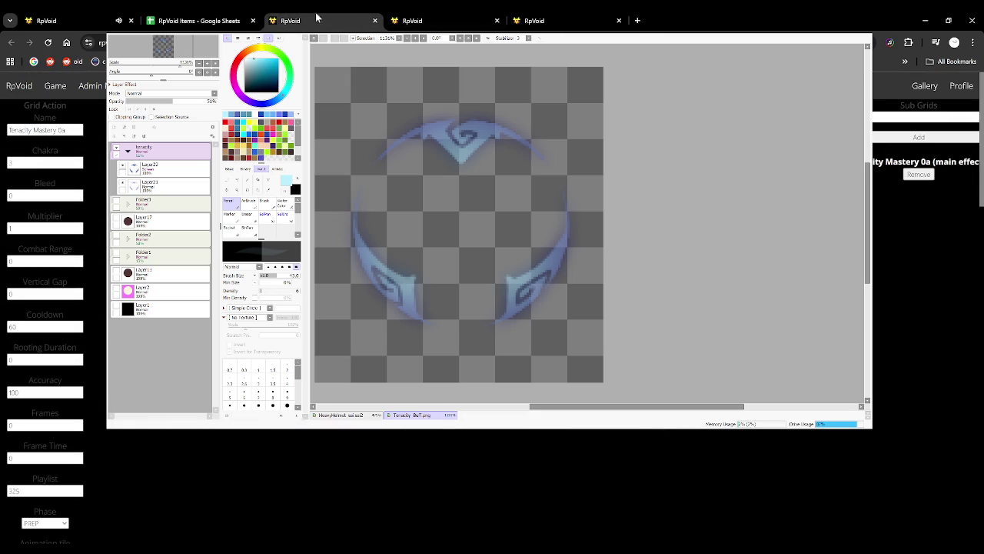
left_click(99, 15)
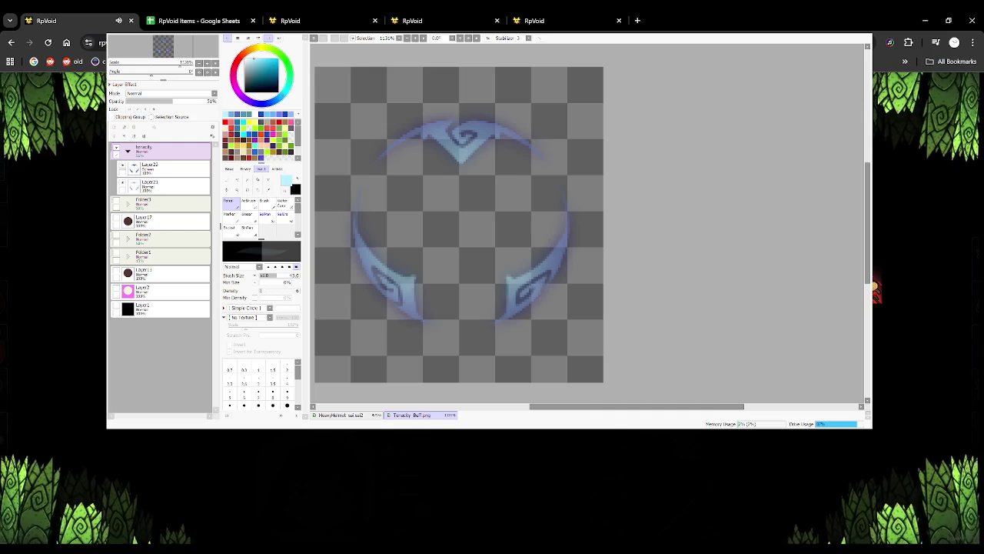
left_click(684, 21)
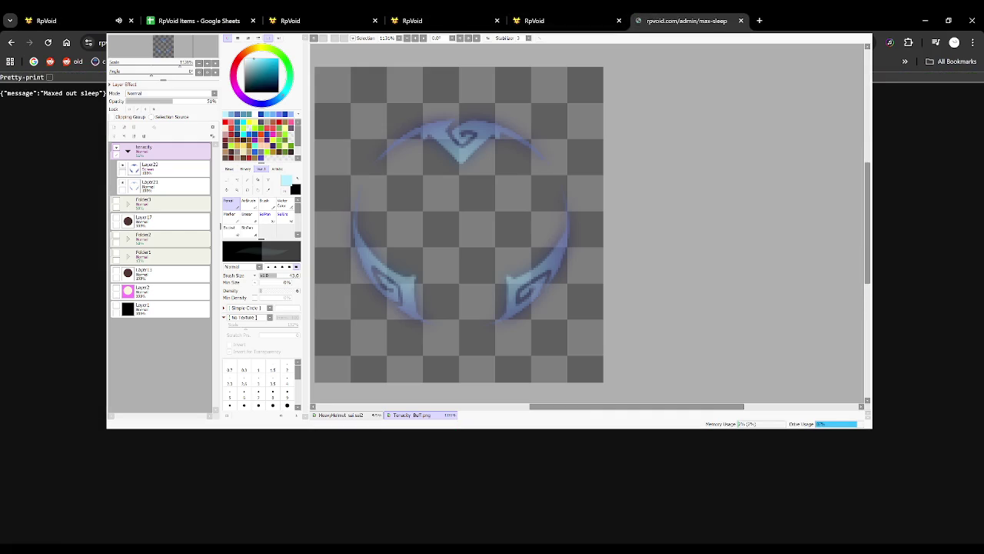
Switch back to the first RpVoid tab with the character portrait and stat bars.
left_click(77, 21)
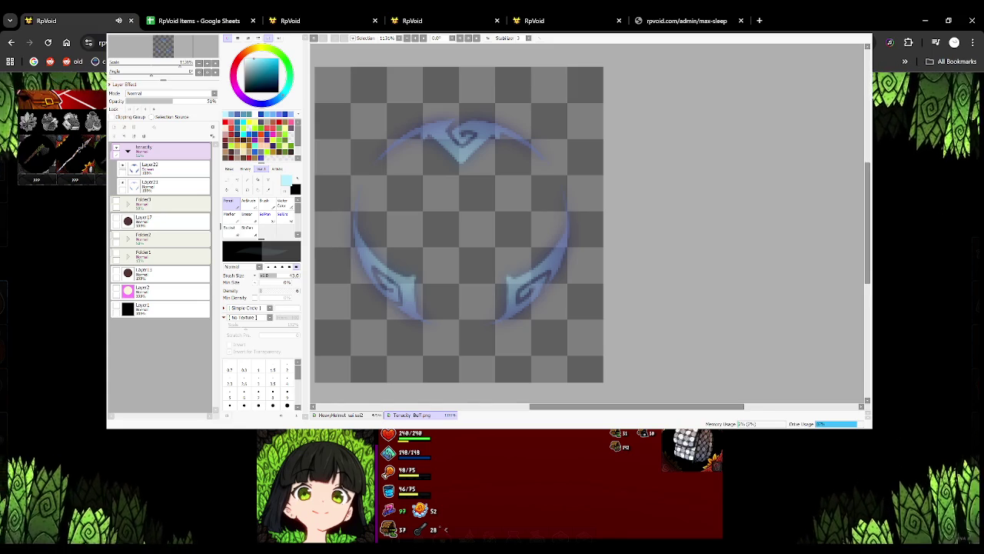
Browse the Abilities sheet's stat rows around columns BM–BQ, ending at BQ3, then return to the admin dashboard.
key("ctrl+Tab")
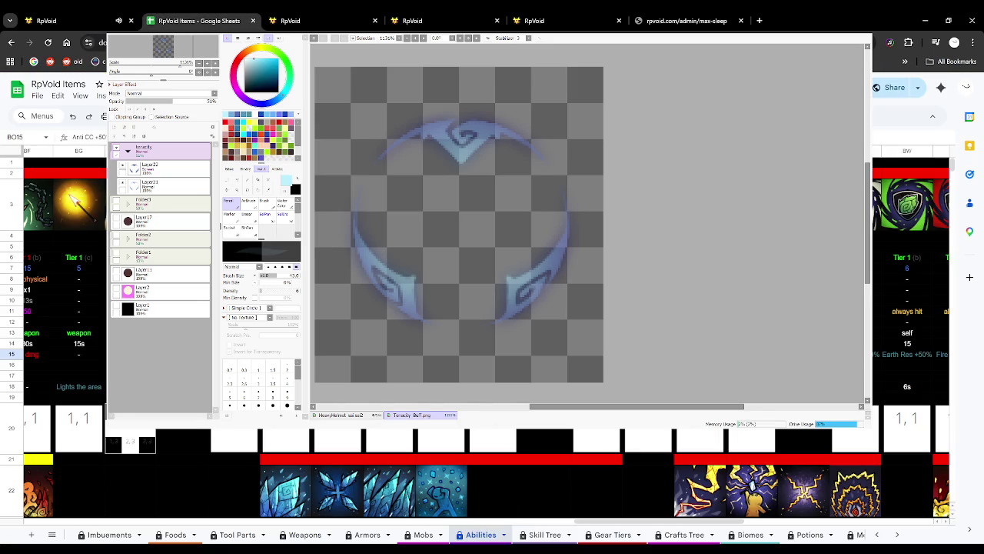
key("ctrl+Up")
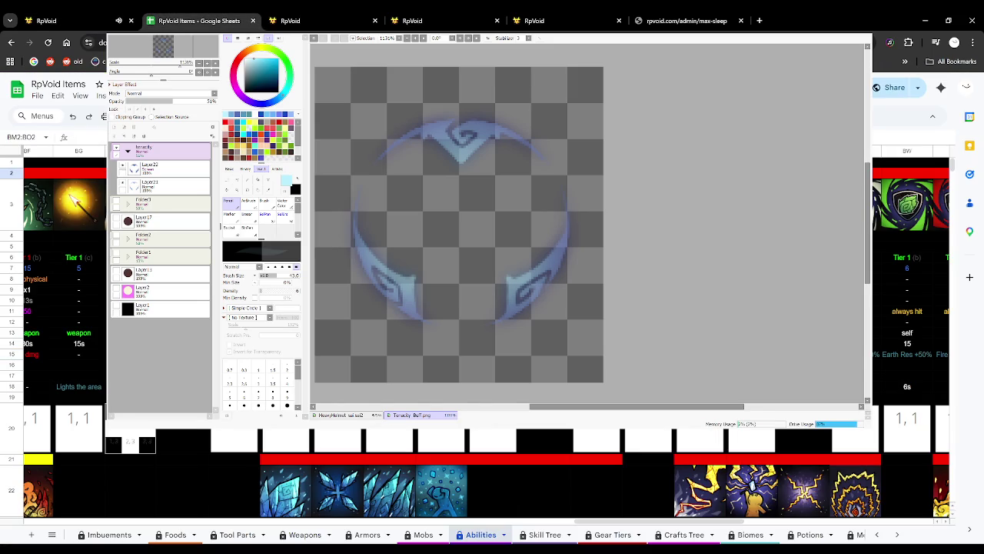
key("ctrl+Down")
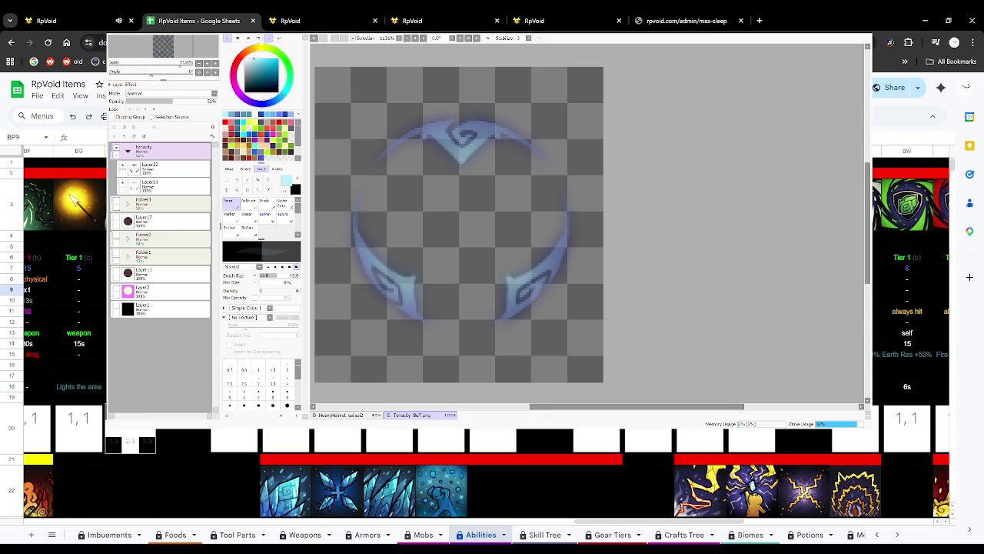
key("Right")
key("ctrl+Up")
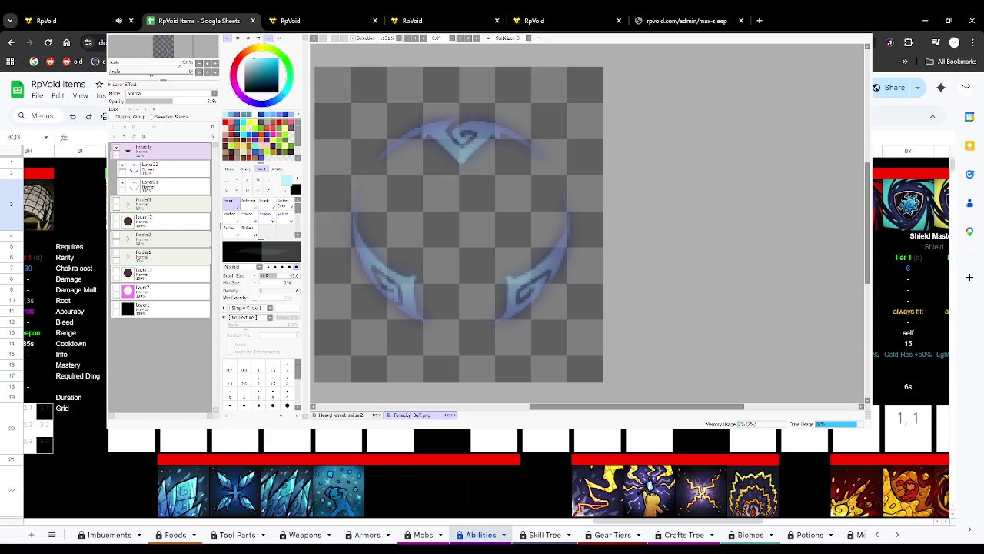
left_click(300, 20)
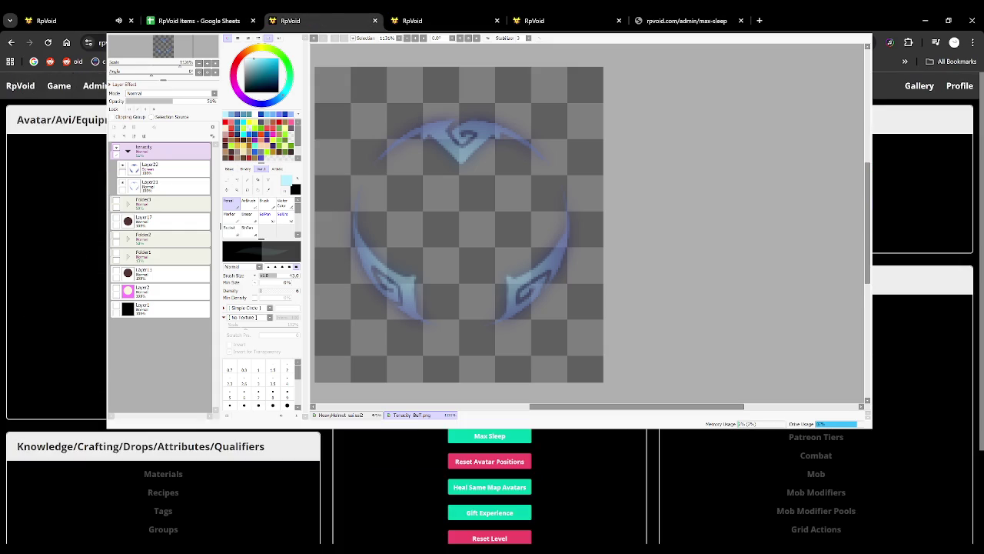
Close the extra tabs, search the Grid Action List for 'heavy', and edit action 372.
scroll(841, 510, "down", 2)
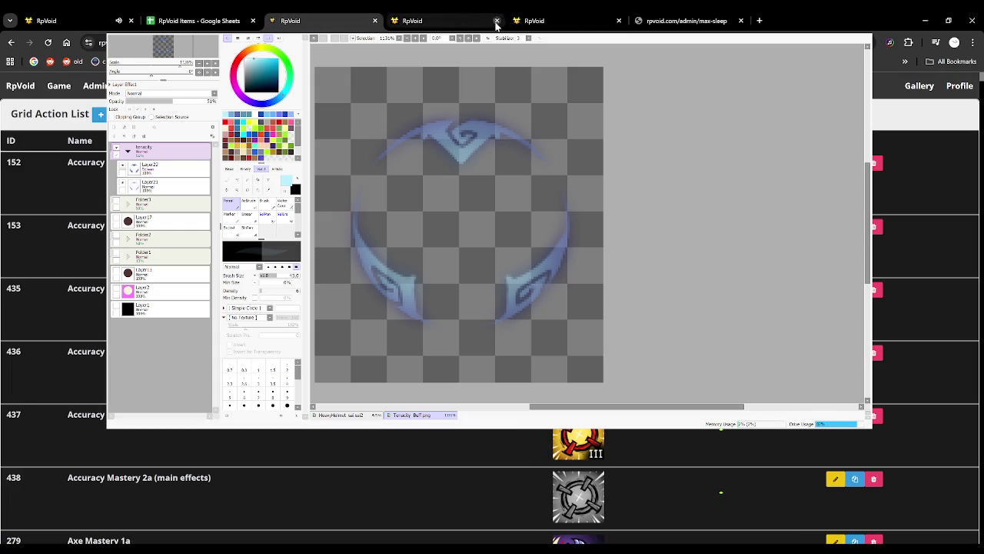
left_click(497, 21)
left_click(496, 21)
scroll(492, 484, "down", 2)
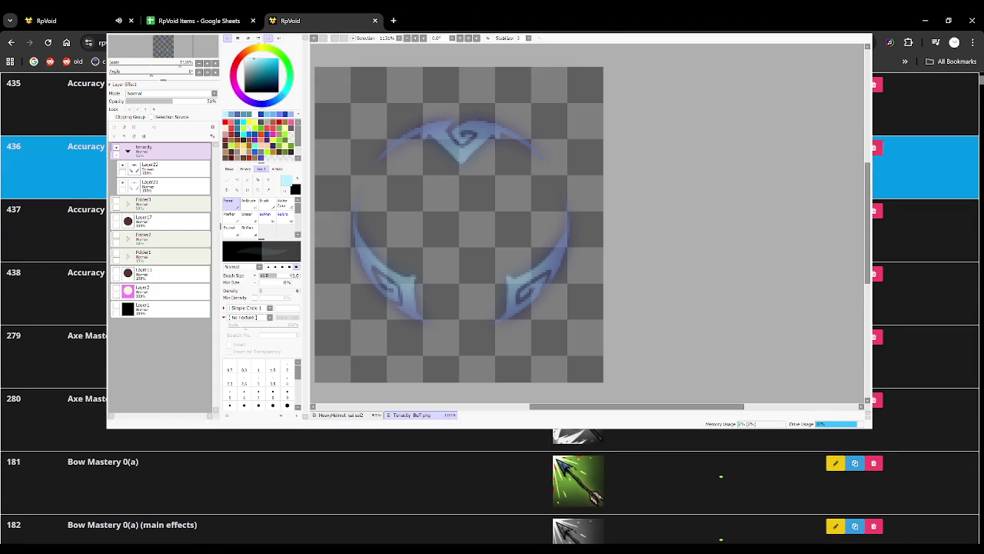
type("heavy")
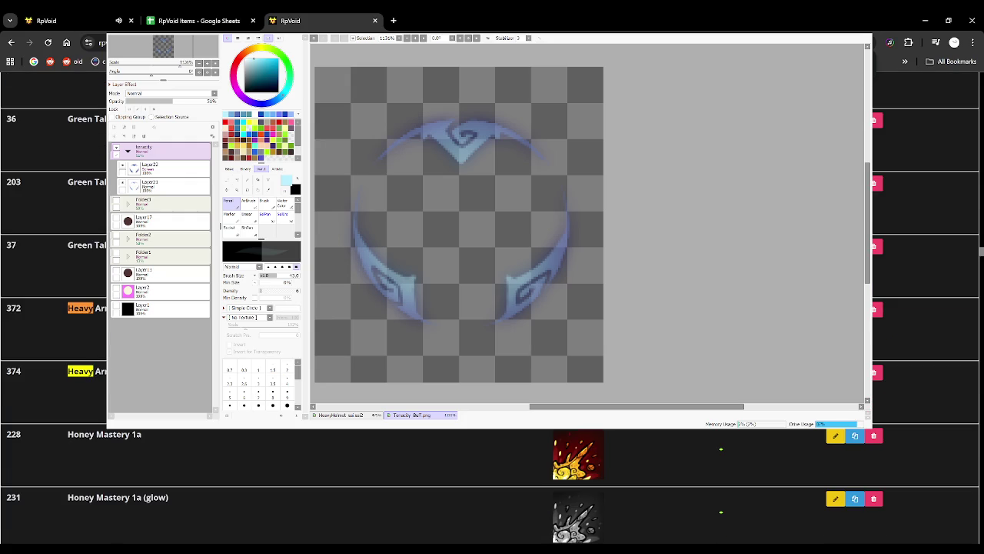
left_click(492, 329)
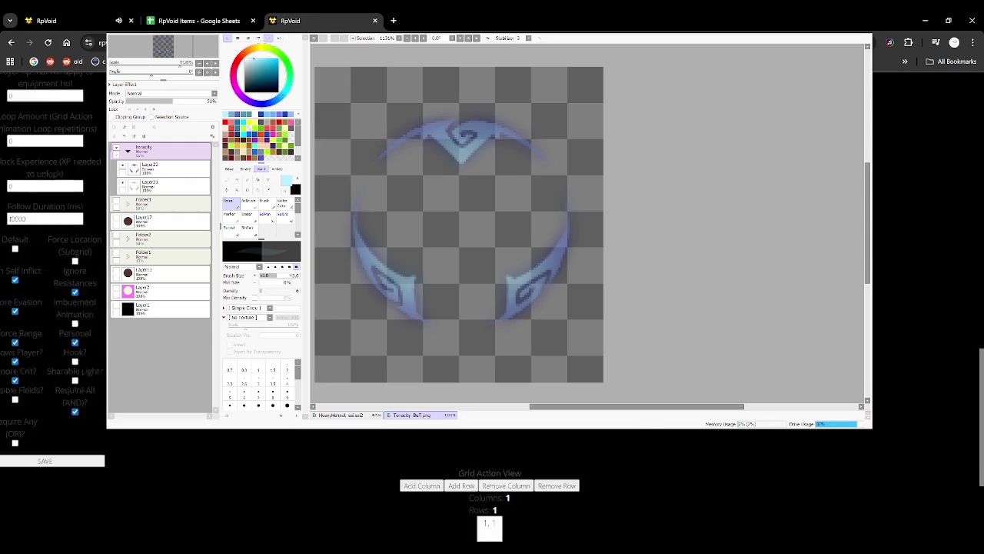
scroll(238, 472, "down", 3)
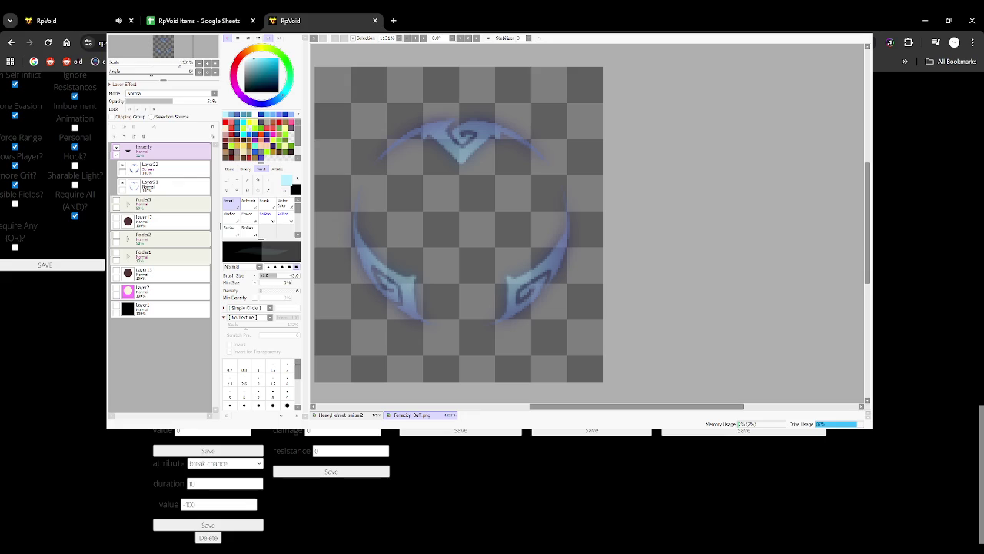
scroll(79, 346, "up", 2)
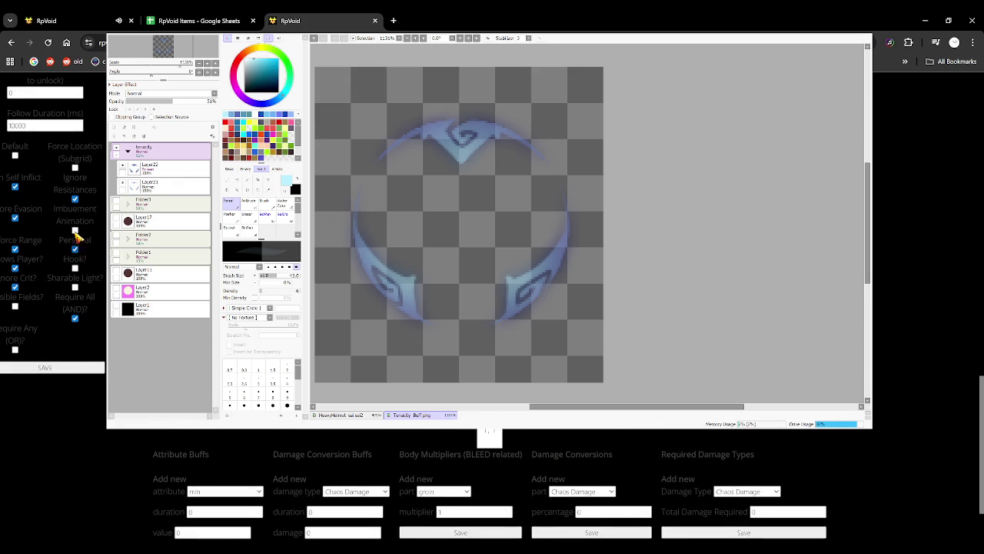
scroll(88, 238, "up", 2)
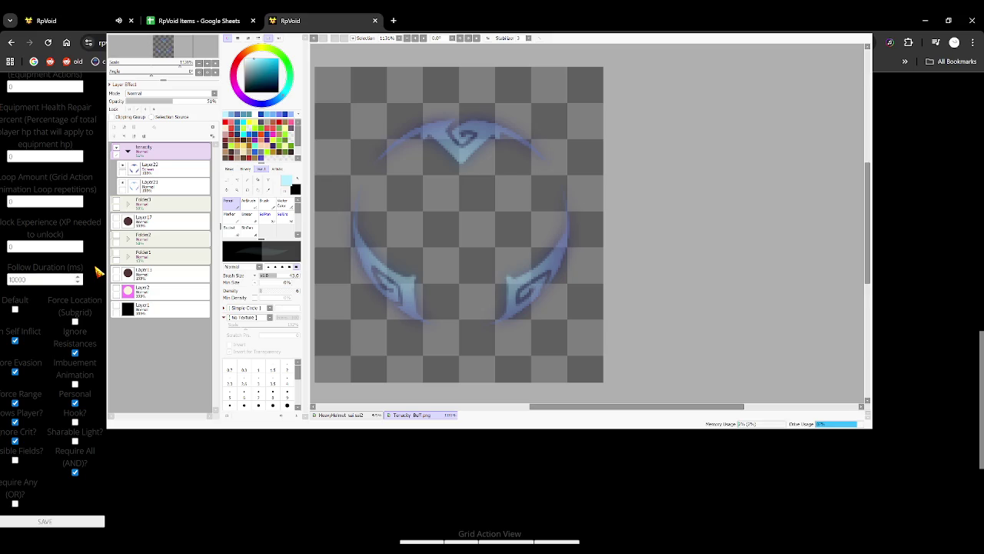
mouse_move(45, 202)
scroll(55, 211, "up", 1)
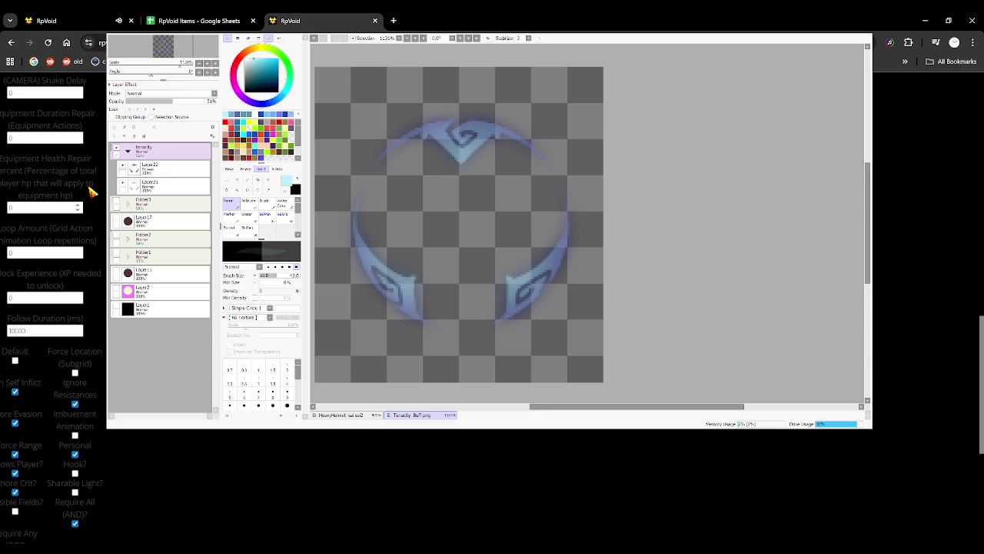
left_click_drag(32, 188, 25, 187)
left_click(25, 189)
left_click(66, 206)
key("ctrl+minus")
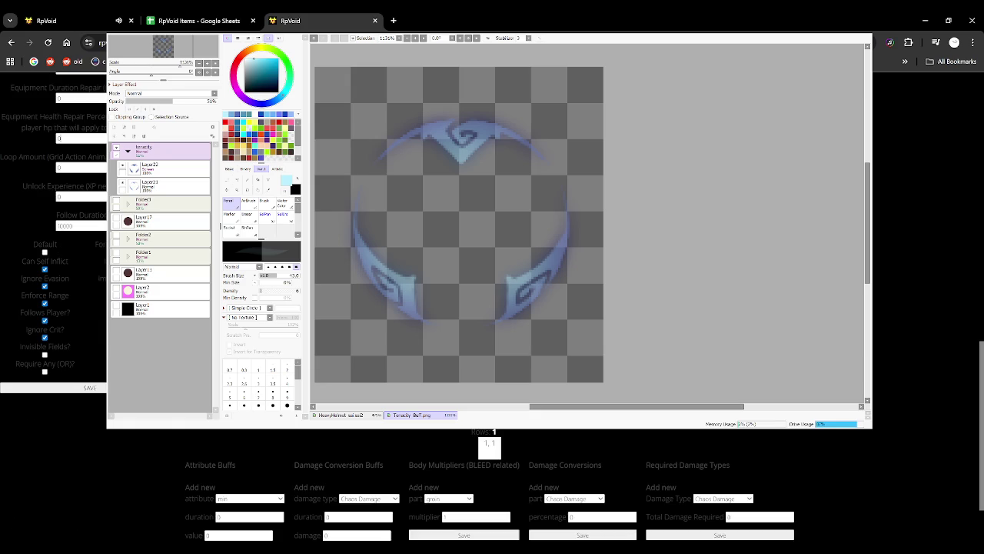
scroll(43, 193, "up", 1)
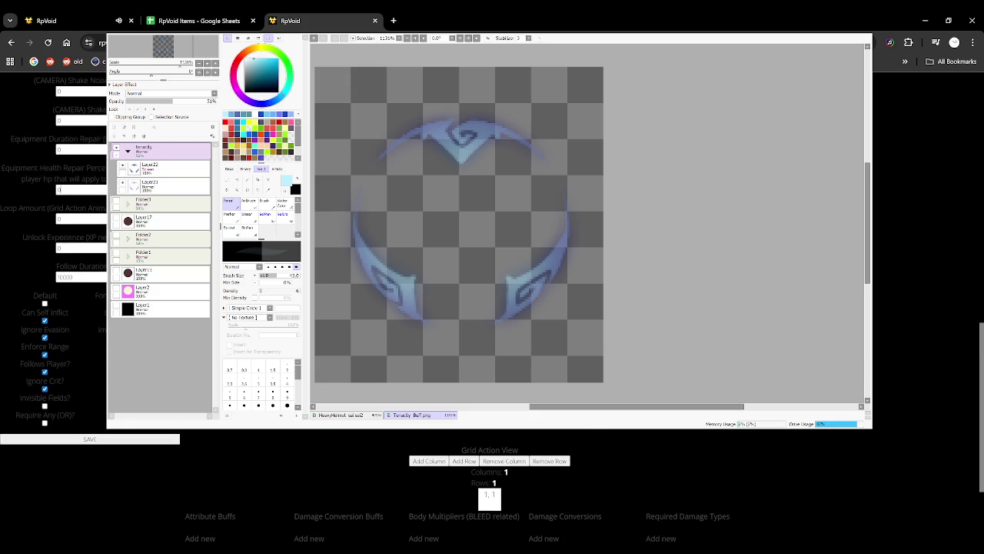
left_click_drag(20, 169, 92, 172)
left_click(99, 176)
left_click_drag(26, 179, 108, 182)
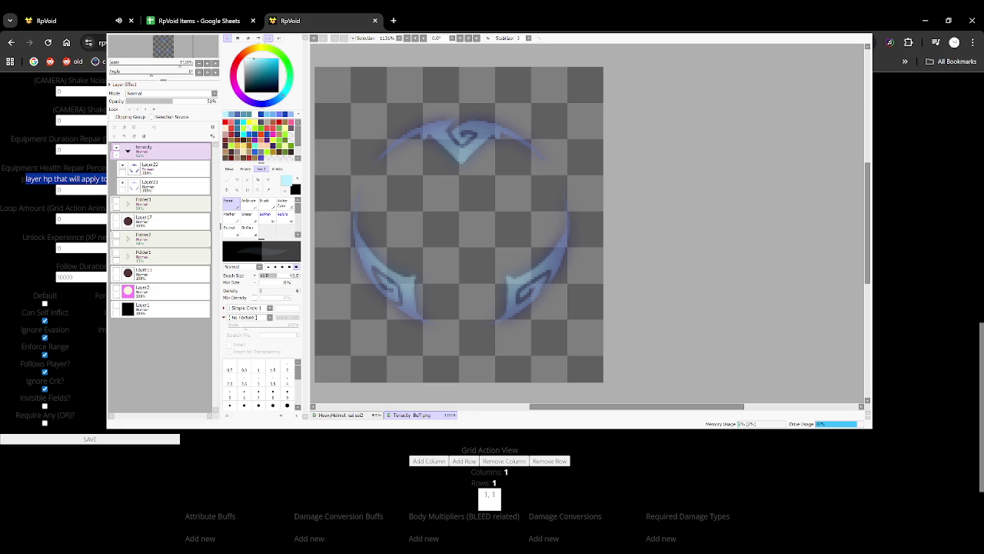
Glance at the Ice and Lightning Mastery rows, then return through the admin tab to the game.
left_click(196, 21)
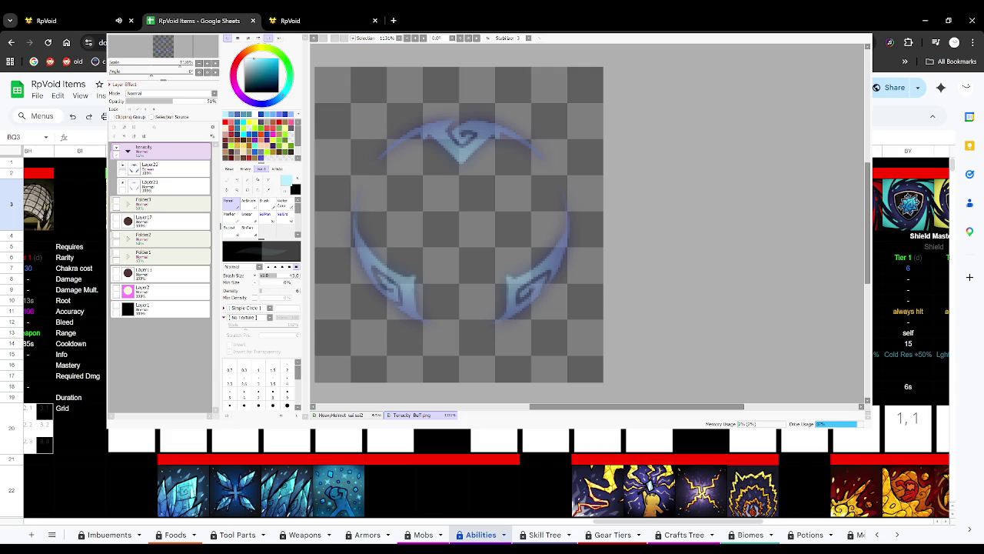
left_click(325, 20)
left_click(103, 16)
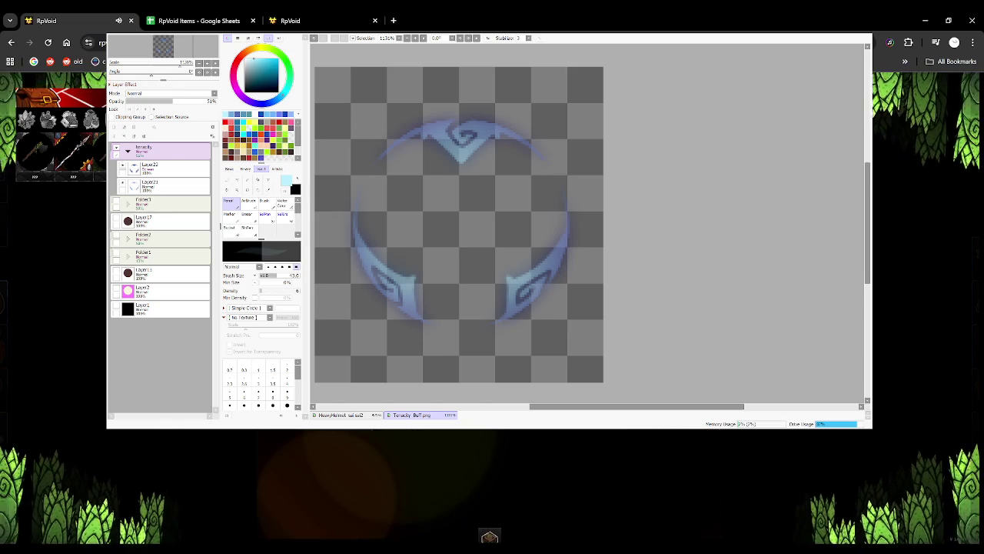
Expand the inventory grid, open the admin Material List in a new tab, and return to the game.
left_click(38, 123)
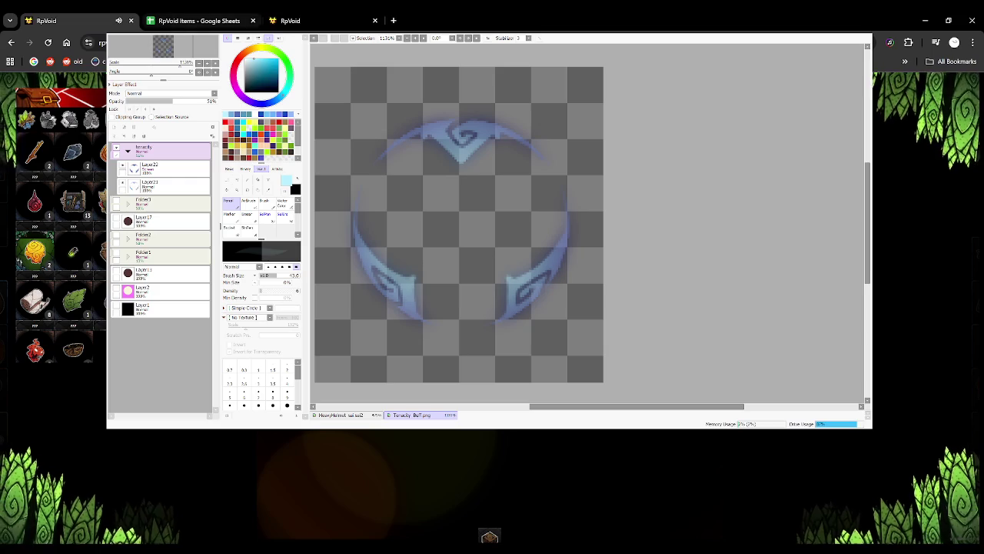
key("ctrl+shift+t")
left_click(173, 432)
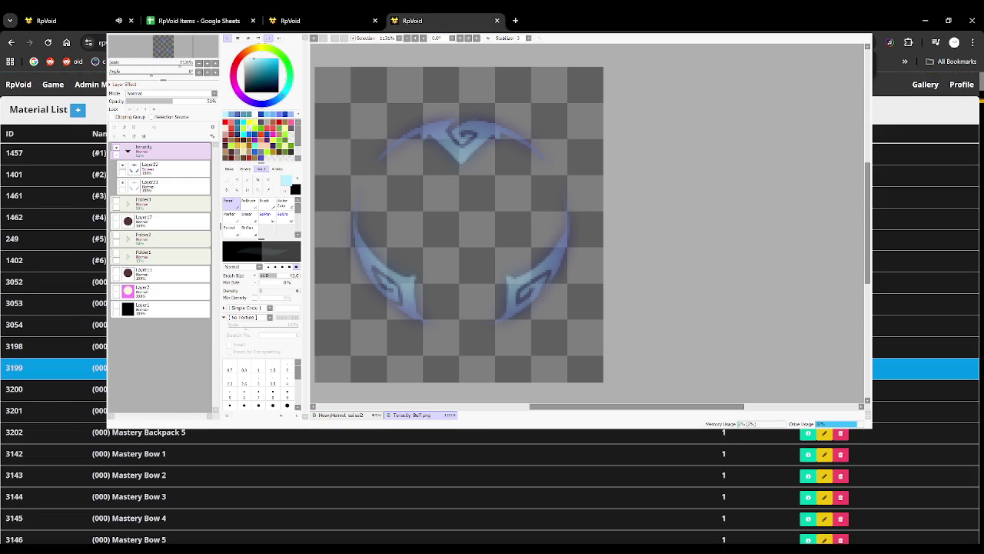
scroll(922, 368, "down", 10)
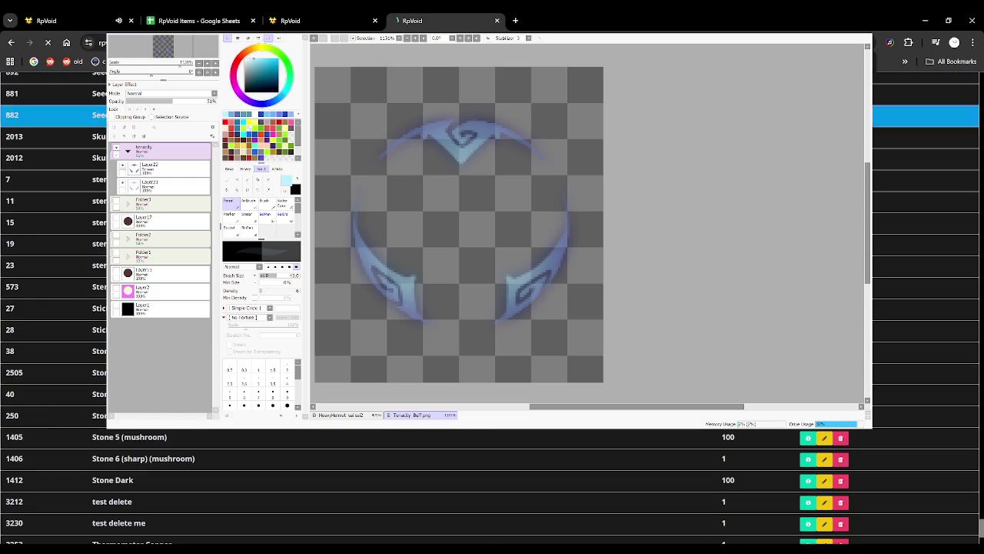
key("ctrl+1")
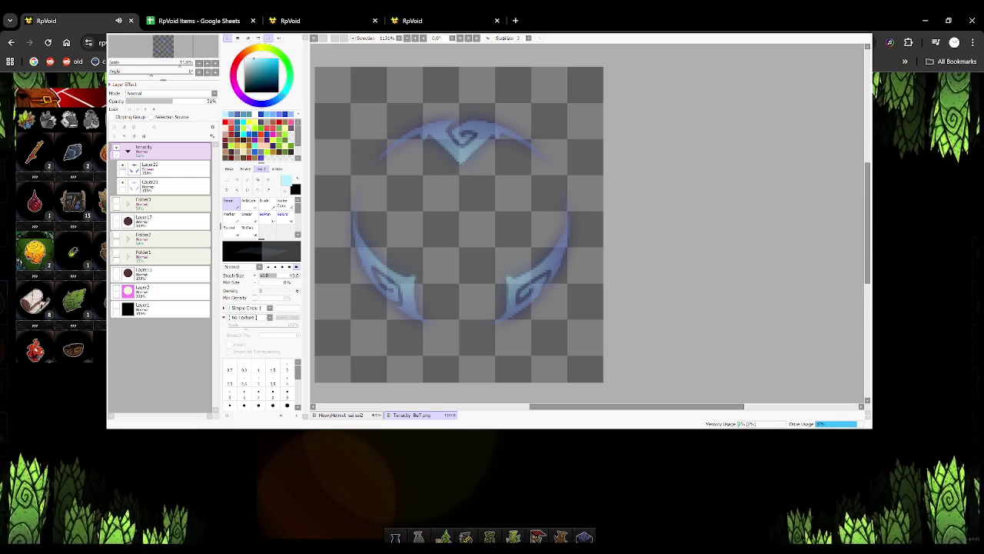
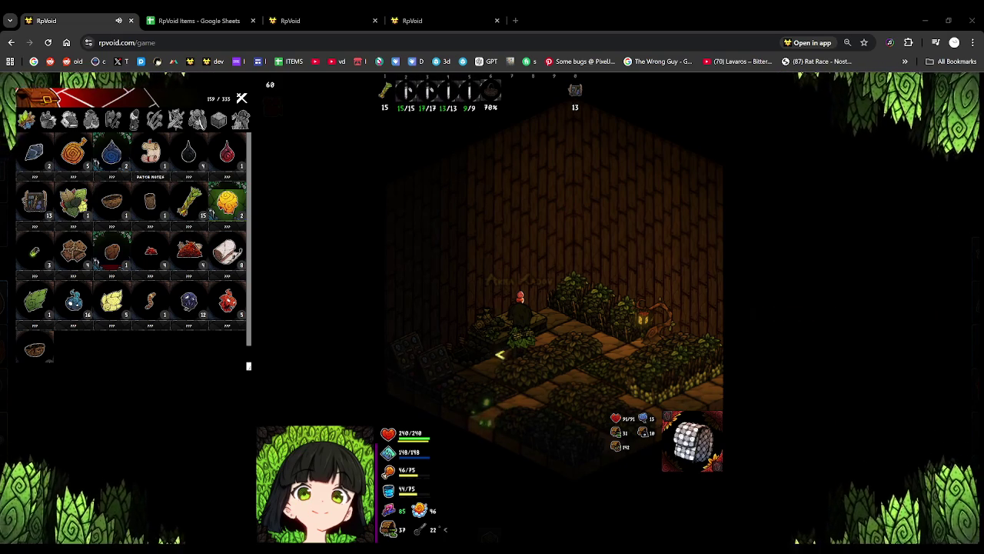
Walk the character into Hunter's Pass, zoom the map out, and bring up the RpVoid Items spreadsheet.
key("s")
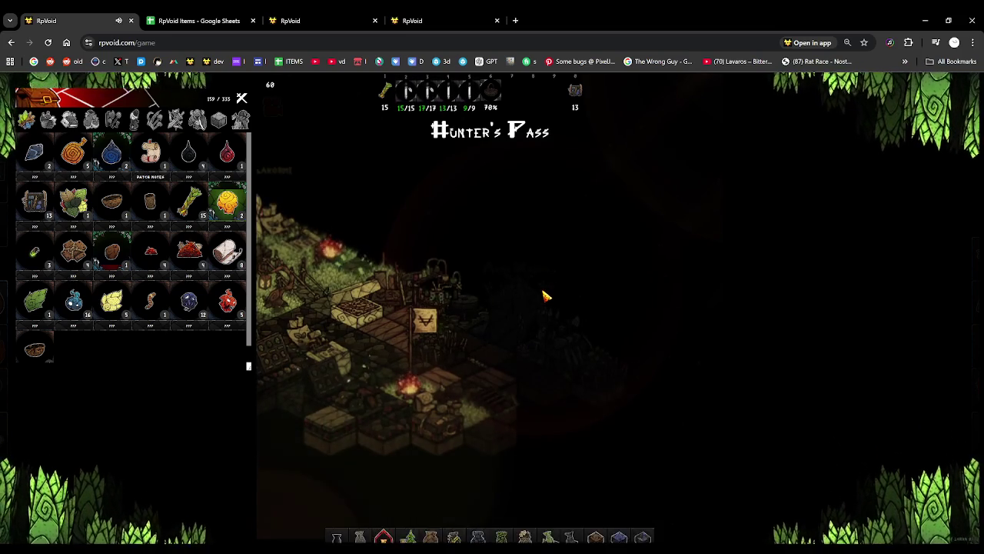
scroll(543, 294, "down", 2)
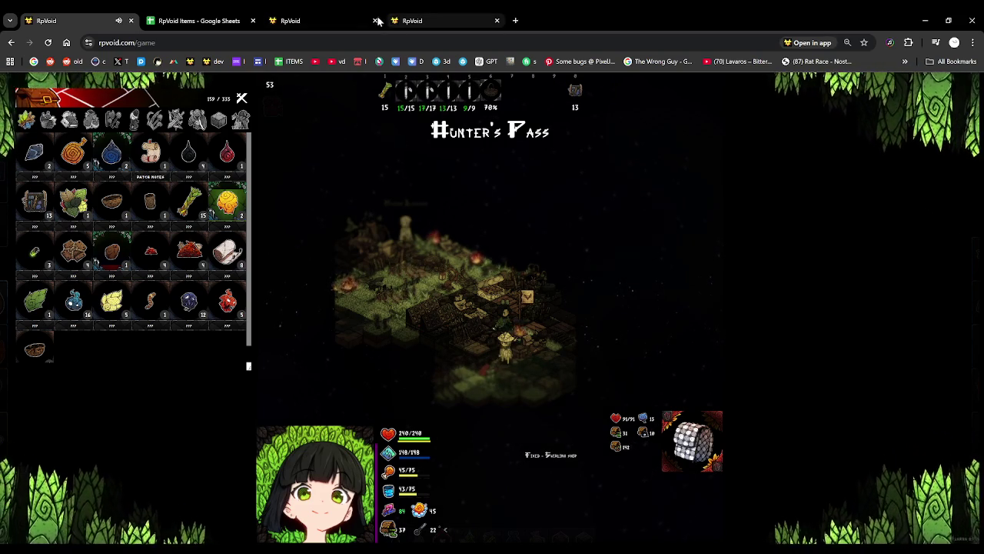
left_click(318, 17)
left_click(219, 16)
Insert two empty columns to the right of the Buffs Mastery column.
scroll(446, 238, "up", 2)
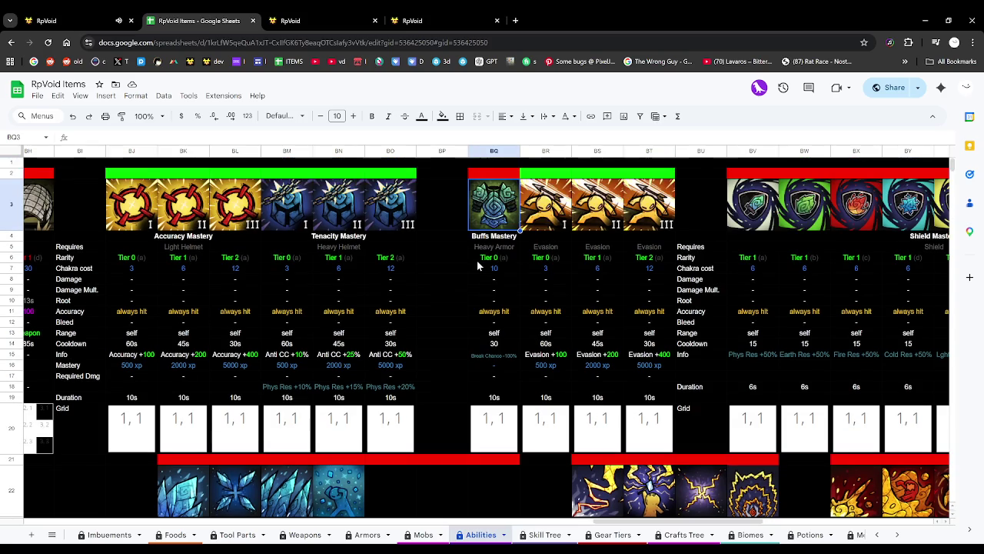
scroll(518, 270, "down", 4)
scroll(518, 270, "up", 4)
scroll(509, 266, "down", 2)
scroll(499, 260, "up", 1)
scroll(500, 260, "up", 2)
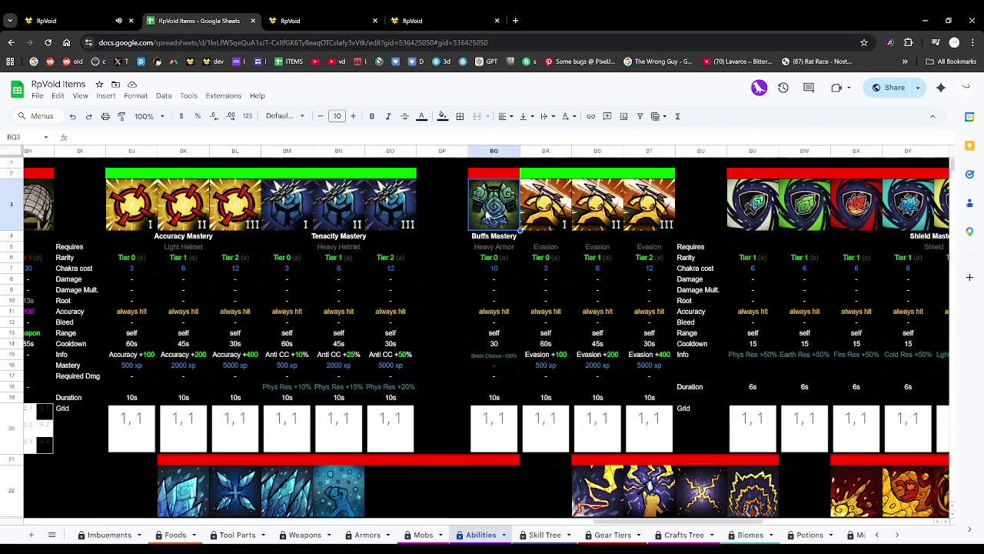
left_click(105, 95)
mouse_move(127, 146)
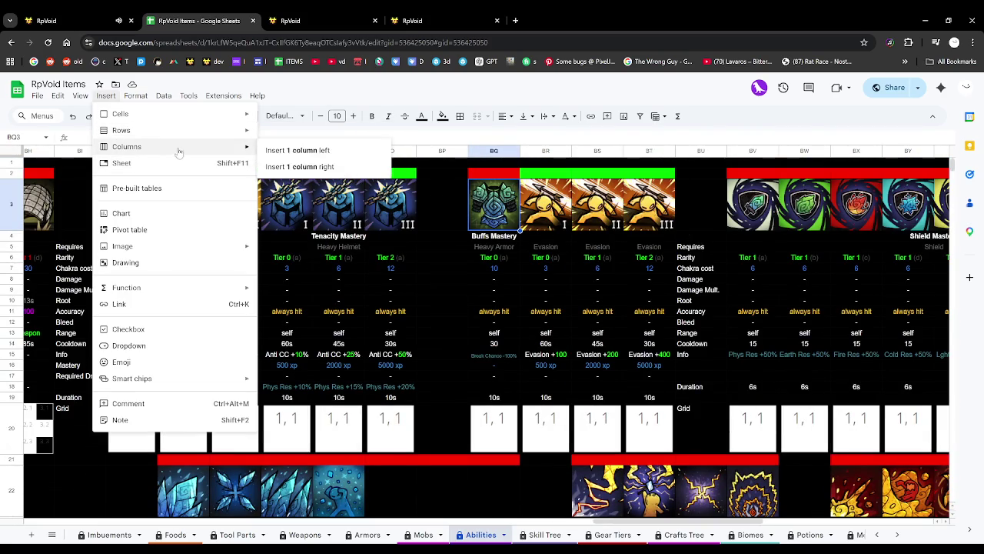
left_click(291, 167)
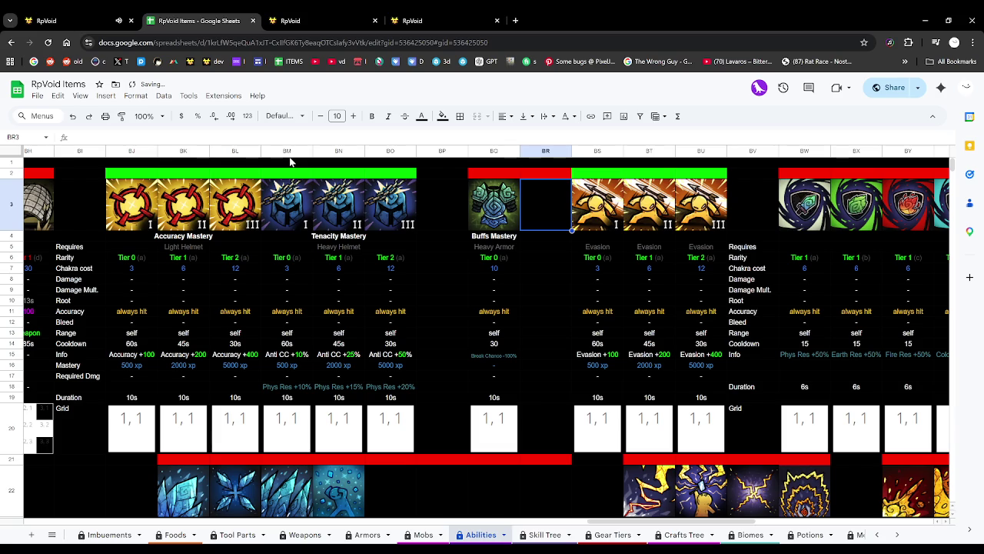
left_click(107, 97)
mouse_move(127, 147)
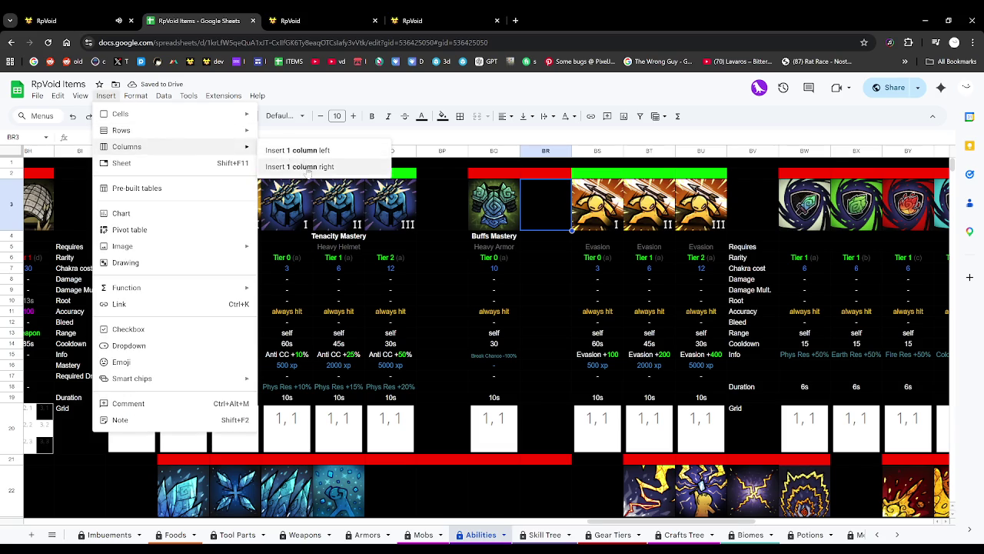
left_click(306, 167)
Copy the Buffs Mastery column block BQ3:BQ20 into both new columns BR and BS.
left_click(495, 220)
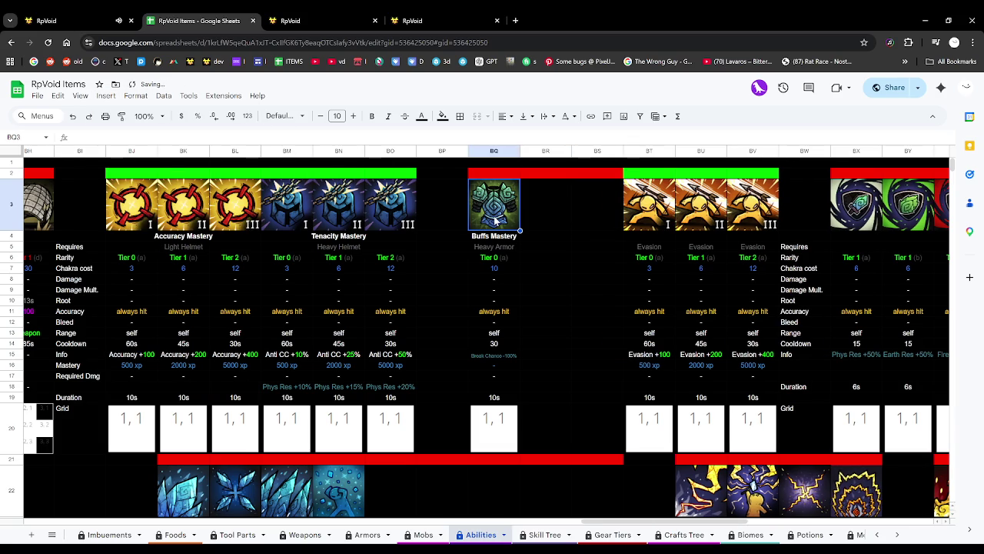
left_click(502, 435, "shift")
key("ctrl+c")
left_click(540, 201)
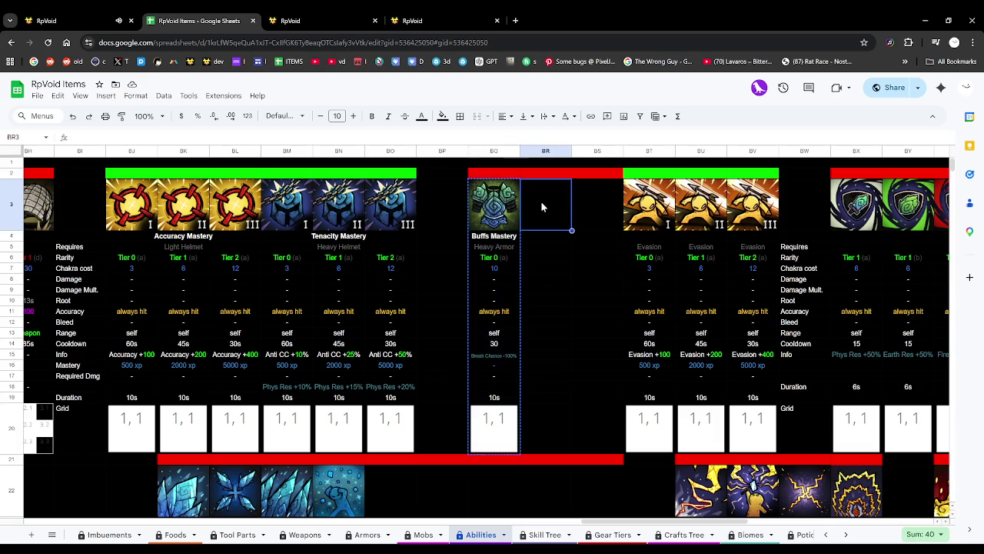
key("ctrl+v")
left_click(593, 203)
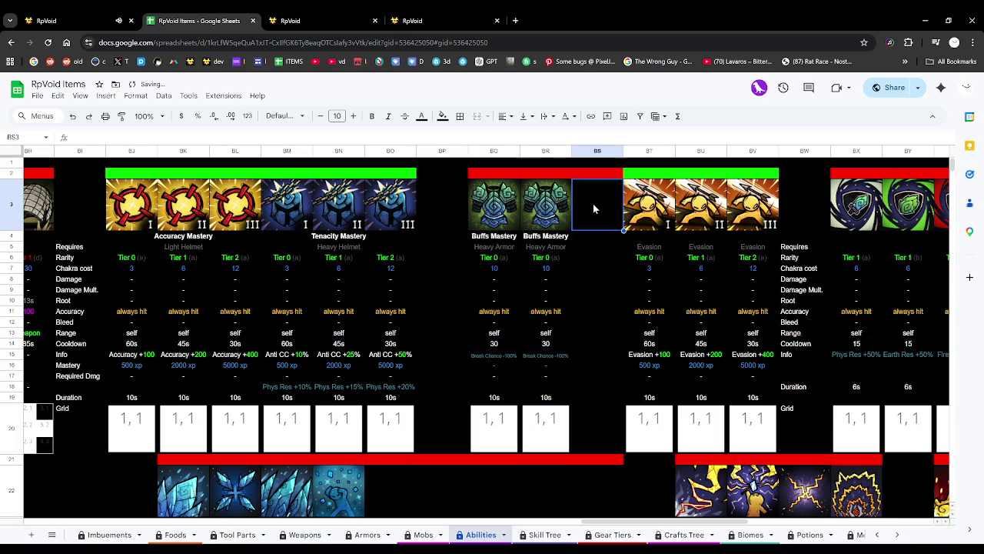
key("ctrl+v")
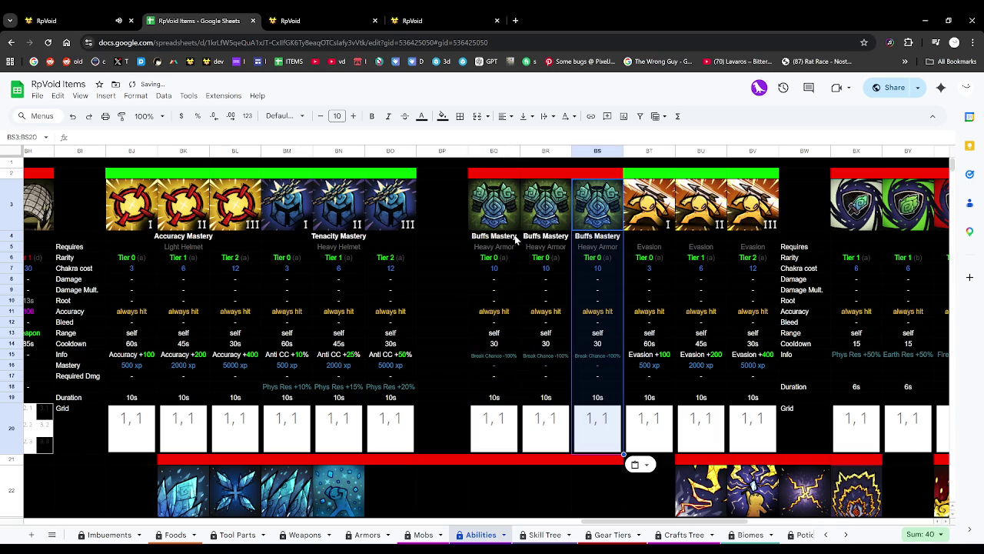
Copy the Buffs Mastery title into BU4 above the Evasion columns.
left_click(506, 239)
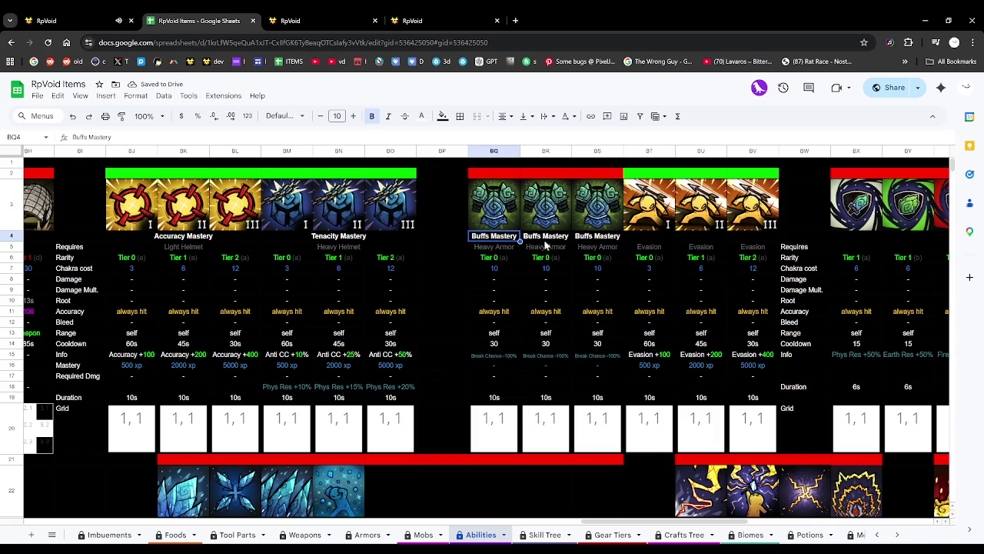
left_click(602, 238)
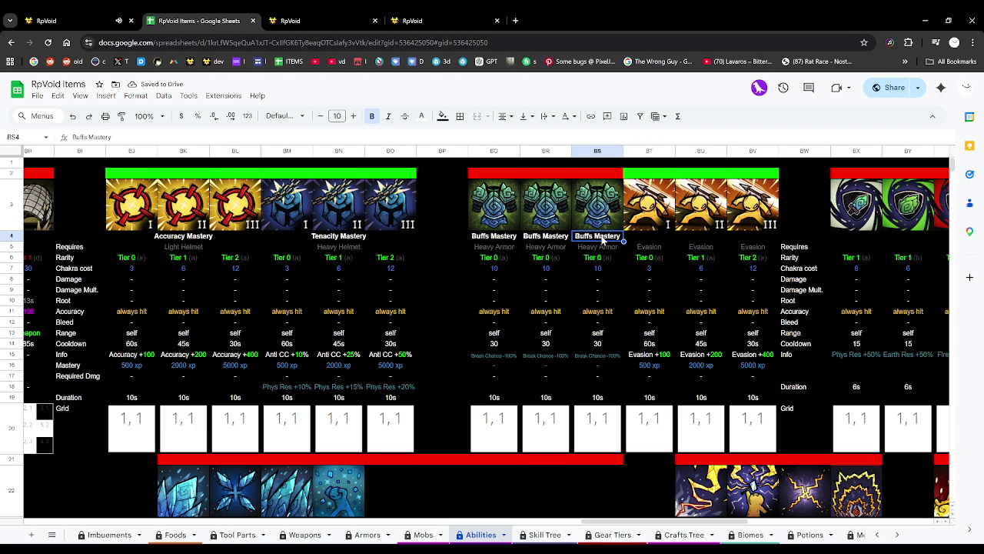
key("ctrl+c")
left_click(698, 240)
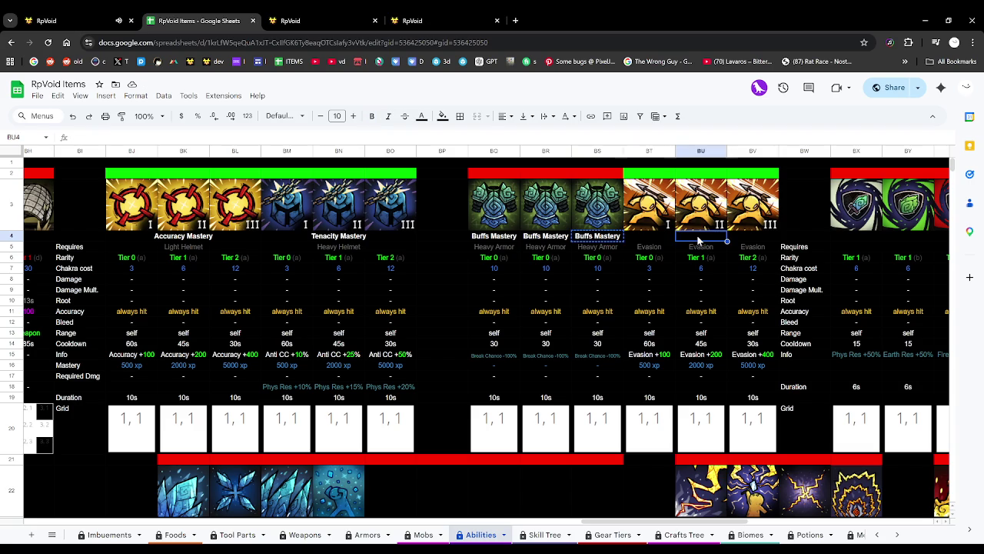
key("ctrl+v")
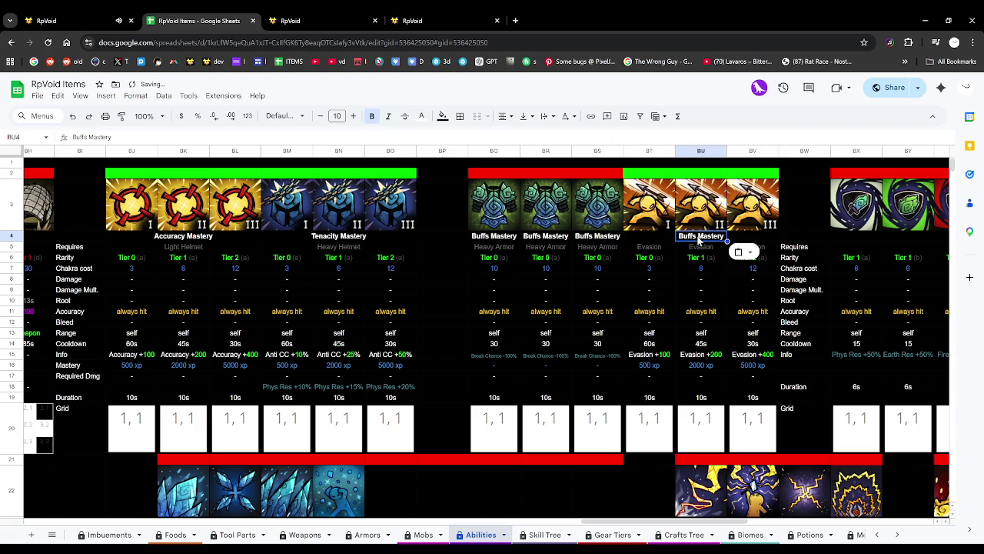
double_click(698, 241)
Retitle BU4 'Evasion Mastery', clear the extra Evasion requirement, and change the middle one to Light Armor.
type("Evasion")
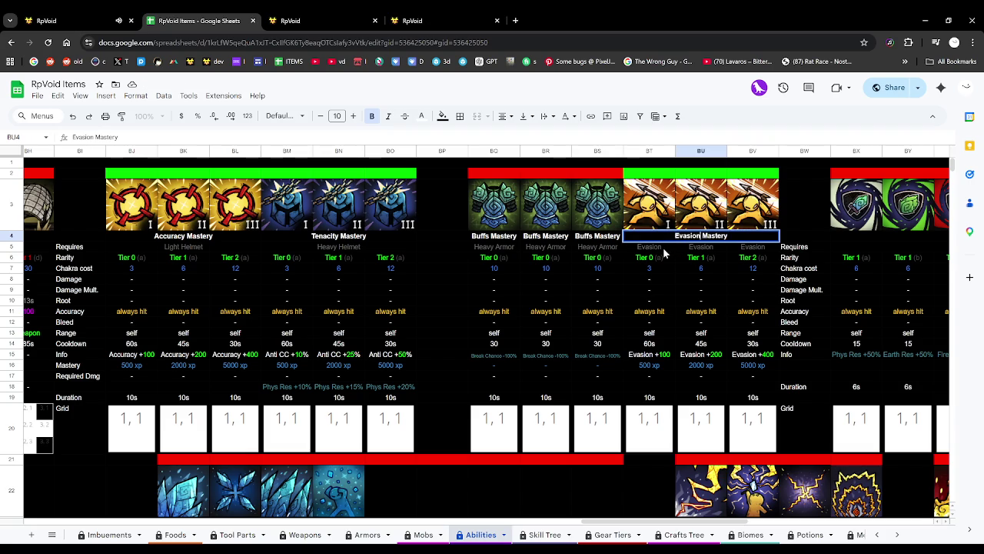
left_click(664, 249)
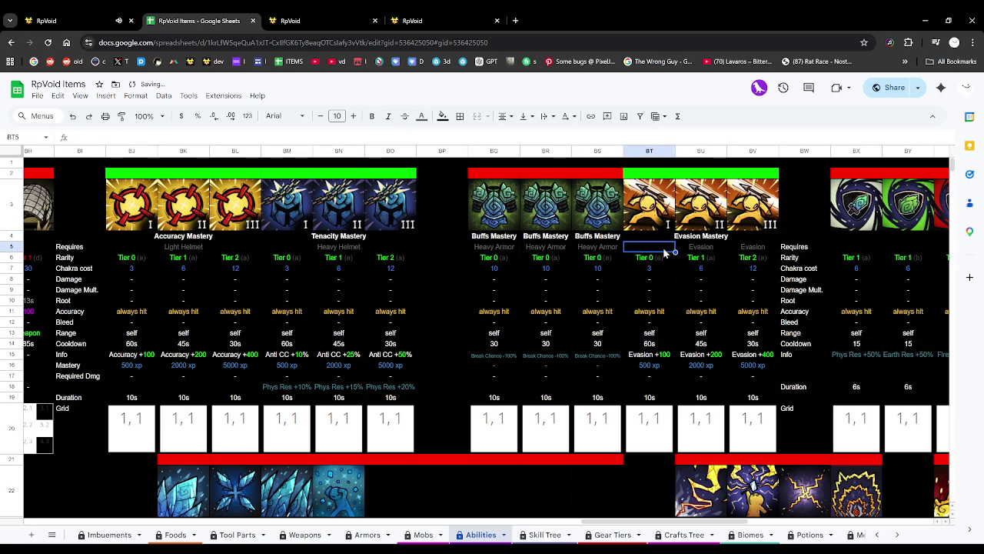
left_click(744, 251)
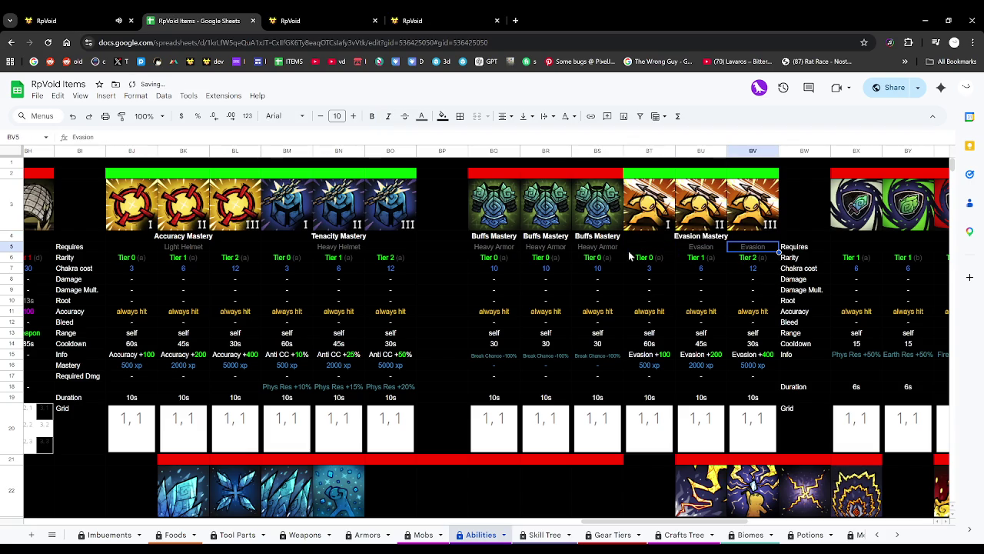
key("Delete")
double_click(704, 247)
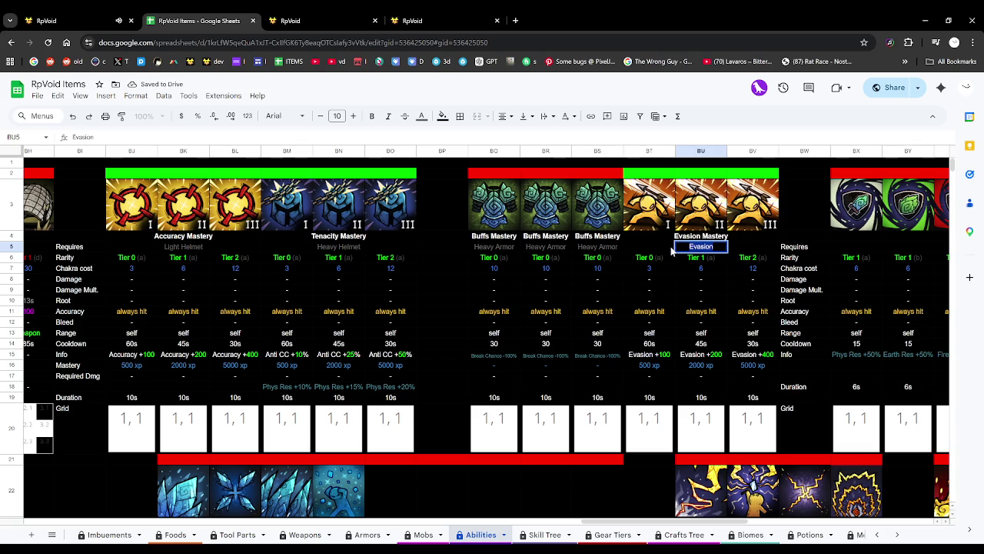
type("Lig")
type("ht Armor")
Delete the duplicate Heavy Armor requirement and both outer Buffs Mastery titles, keeping the middle ones.
left_click(683, 259)
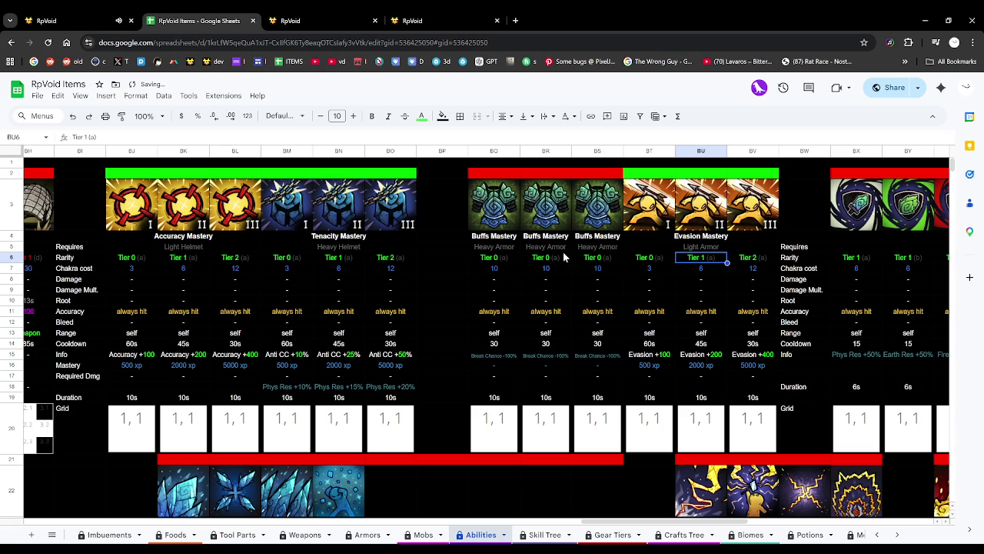
left_click(513, 250)
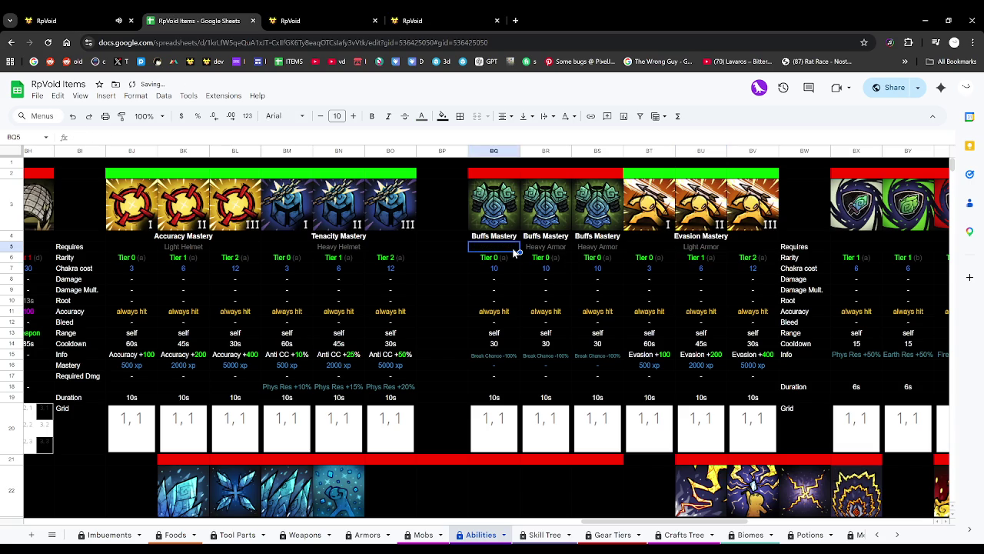
left_click(591, 245)
key("Delete")
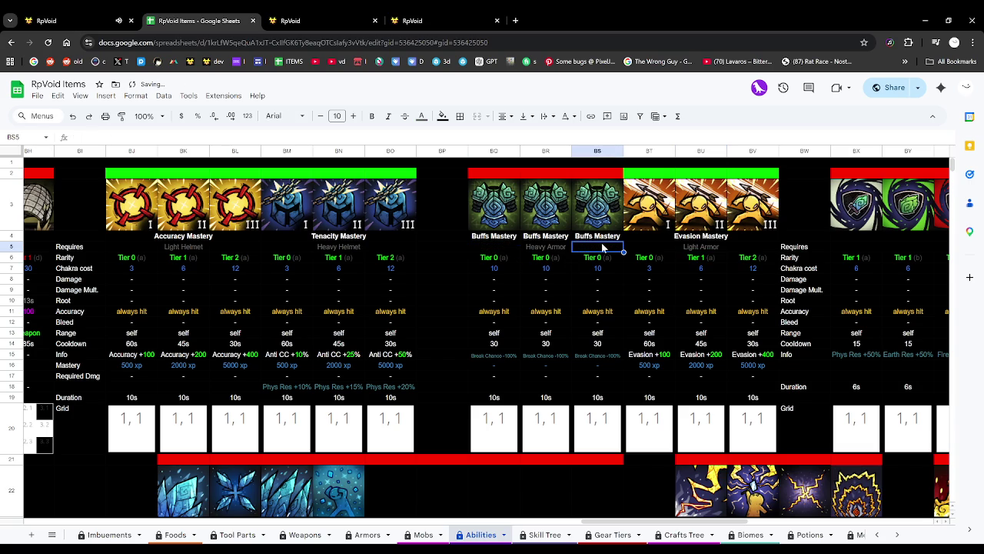
left_click(601, 238)
key("Delete")
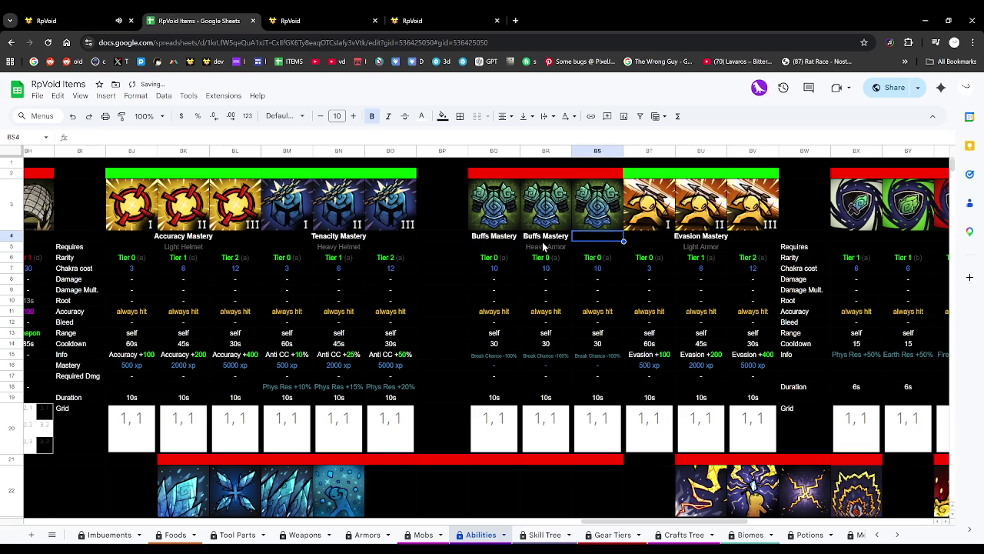
left_click(496, 236)
key("Delete")
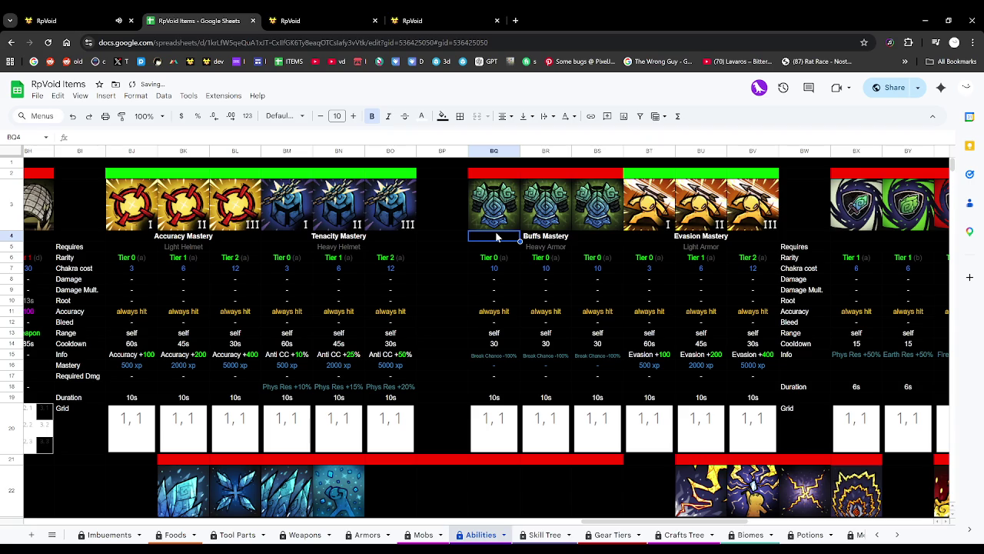
Undo an accidental edit to the remaining Buffs Mastery title and return to the game.
left_click(549, 240)
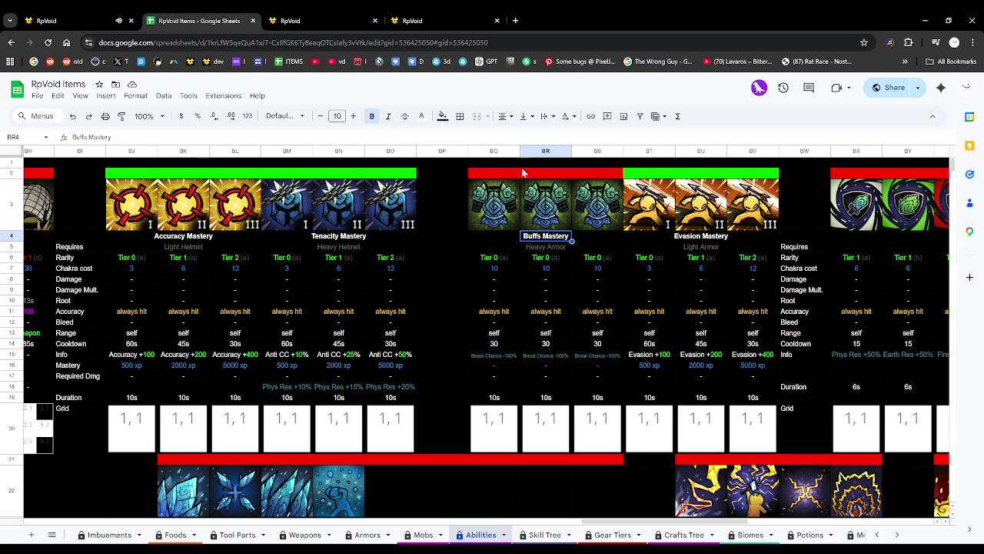
key("BackSpace")
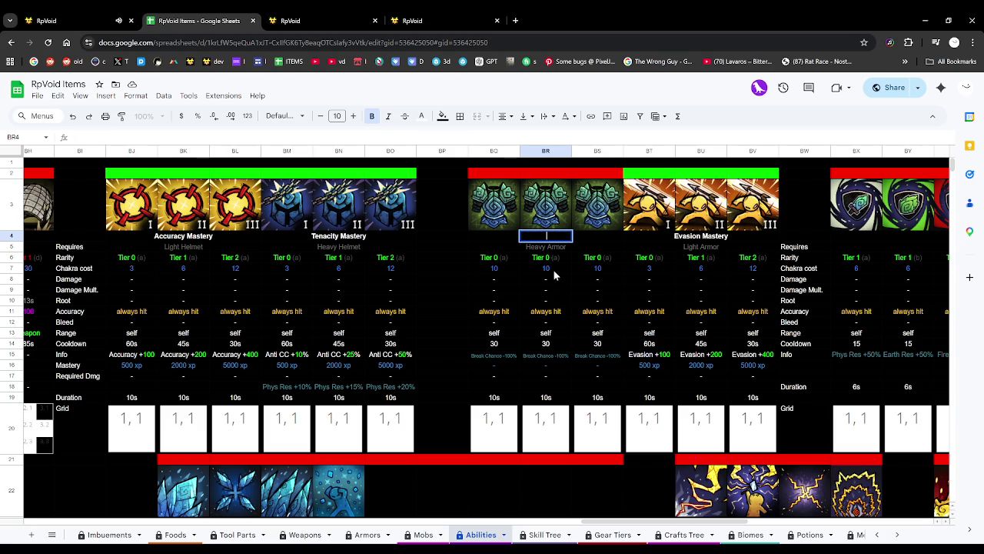
left_click(573, 258)
key("ctrl+z")
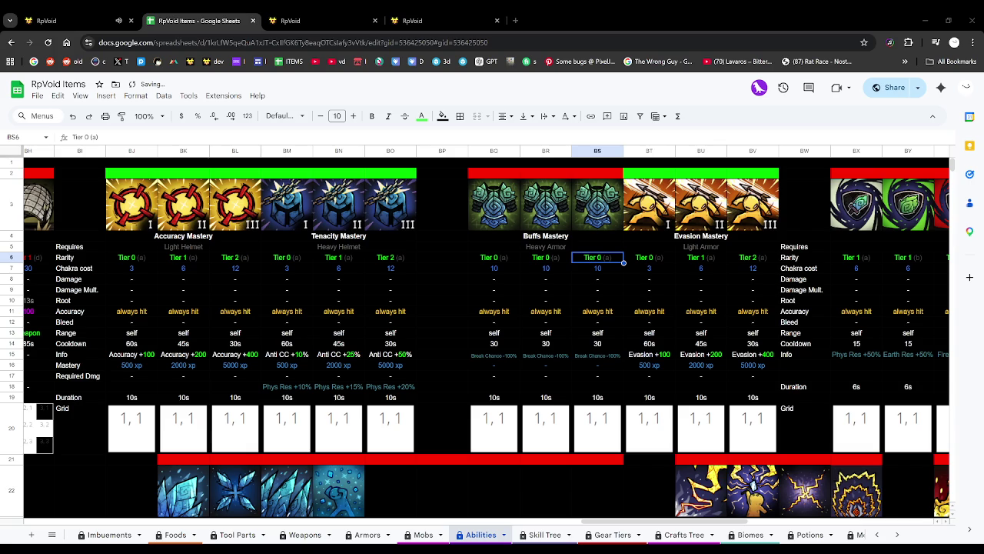
left_click(46, 21)
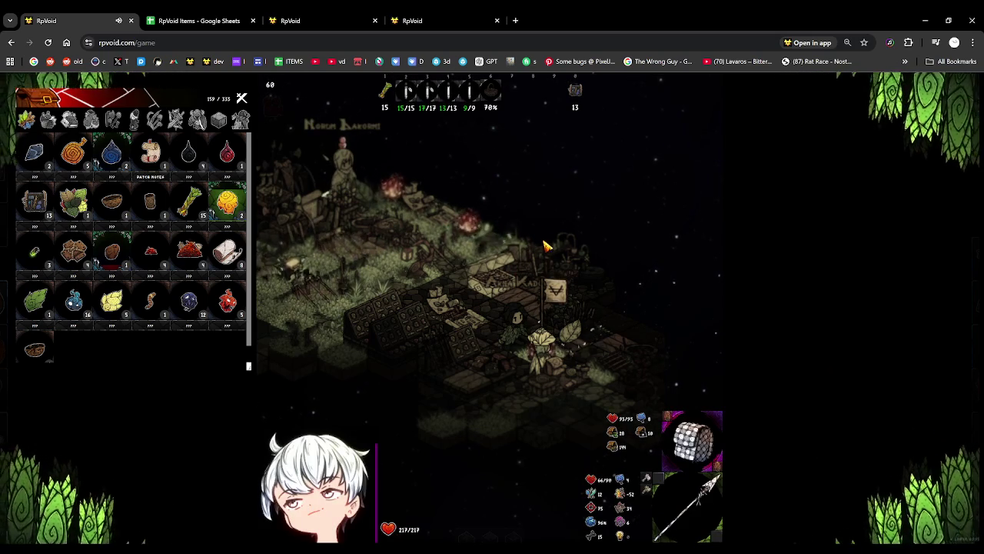
mouse_move(315, 485)
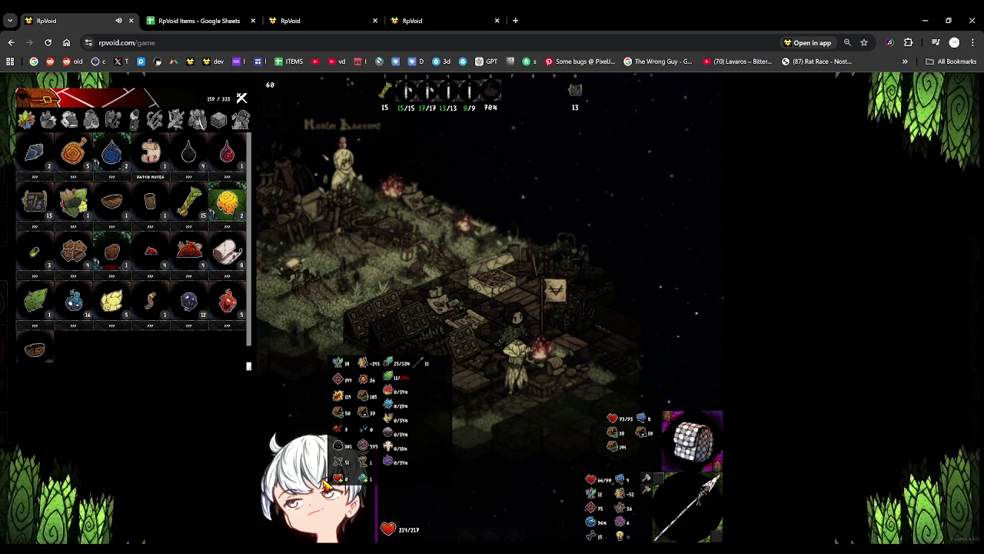
Walk the character toward the Hunter's Pass NPC and check the equipment window.
key("w")
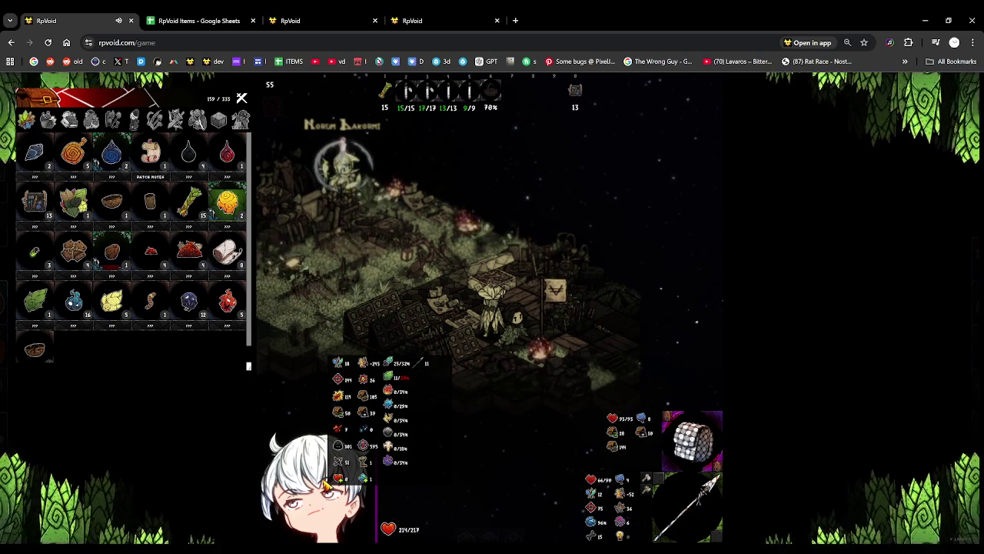
key("e")
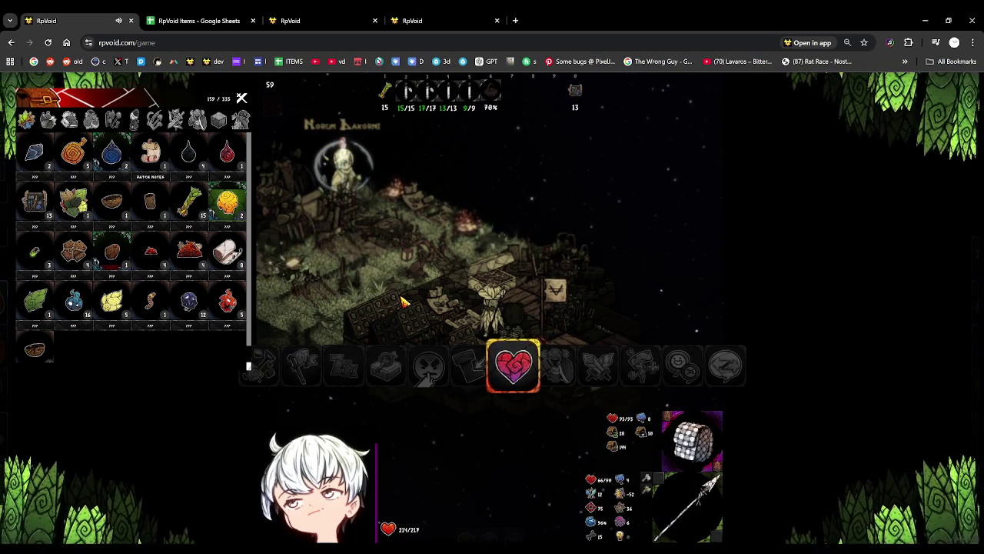
left_click(505, 312)
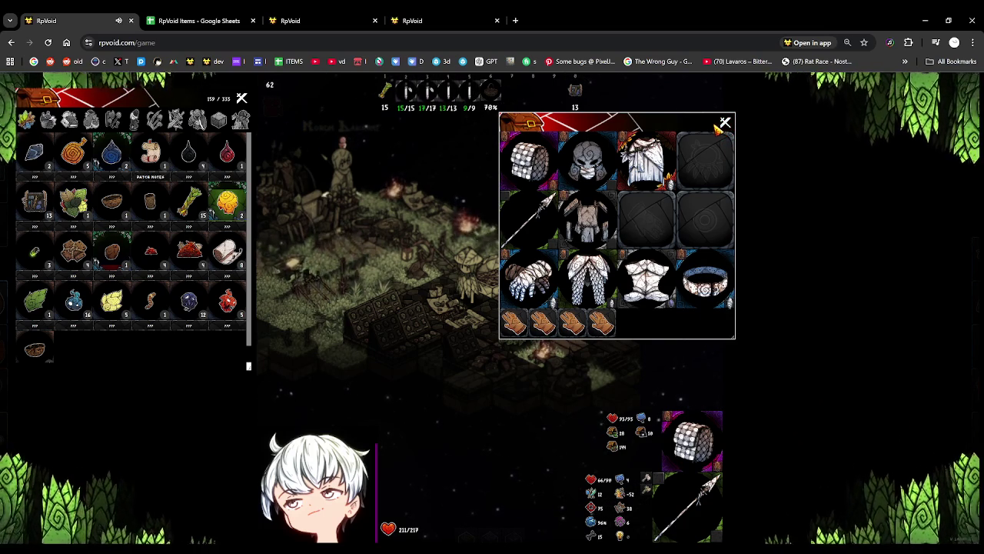
left_click(725, 123)
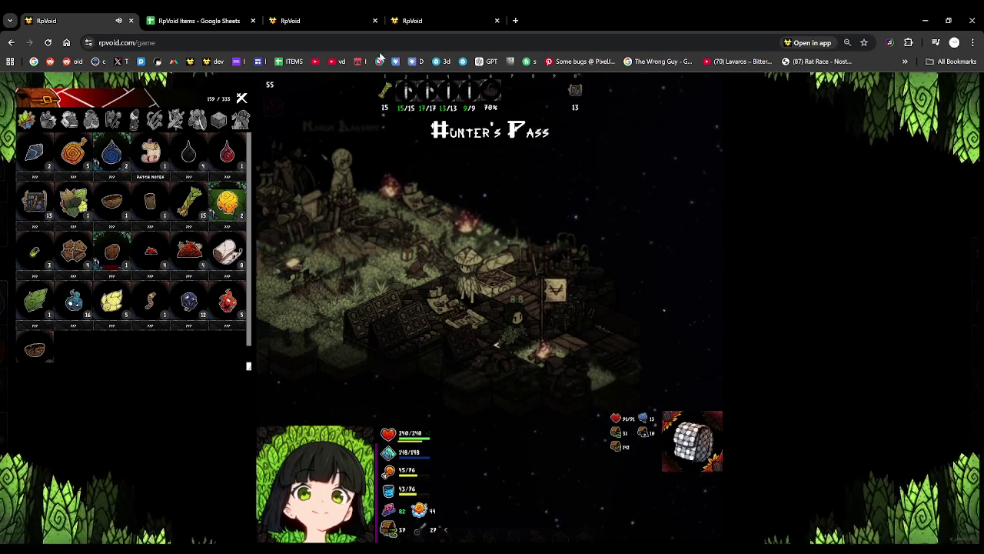
left_click(419, 21)
left_click(325, 15)
Change the Heavy Armor group heading from 'Buffs Mastery' to 'Resistance Mastery'.
left_click(196, 18)
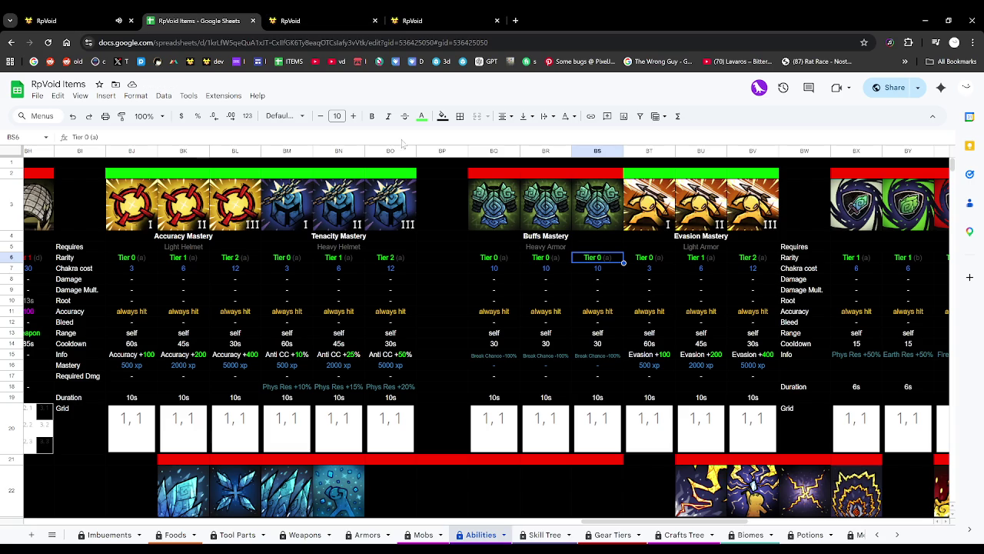
left_click(581, 280)
scroll(578, 279, "right", 1)
scroll(573, 281, "right", 2)
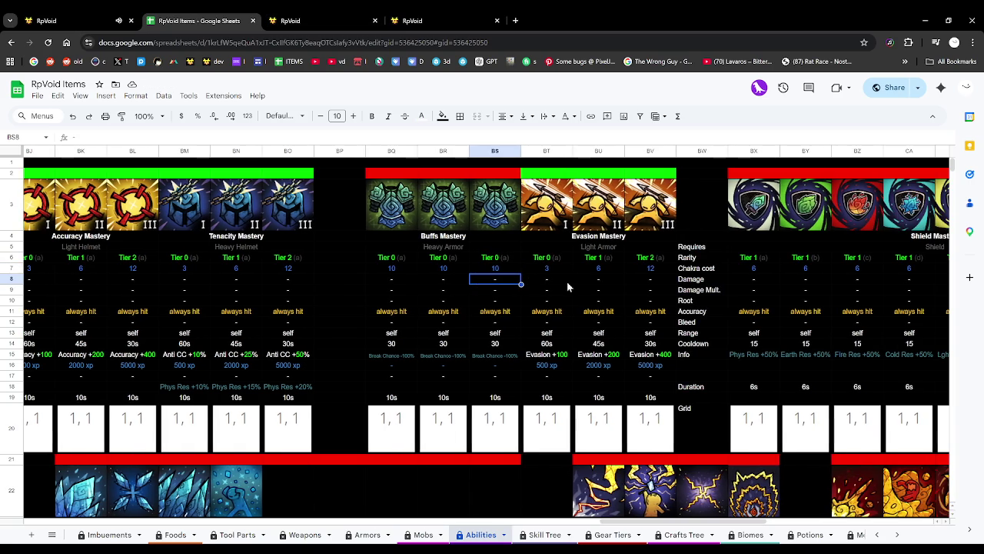
double_click(446, 237)
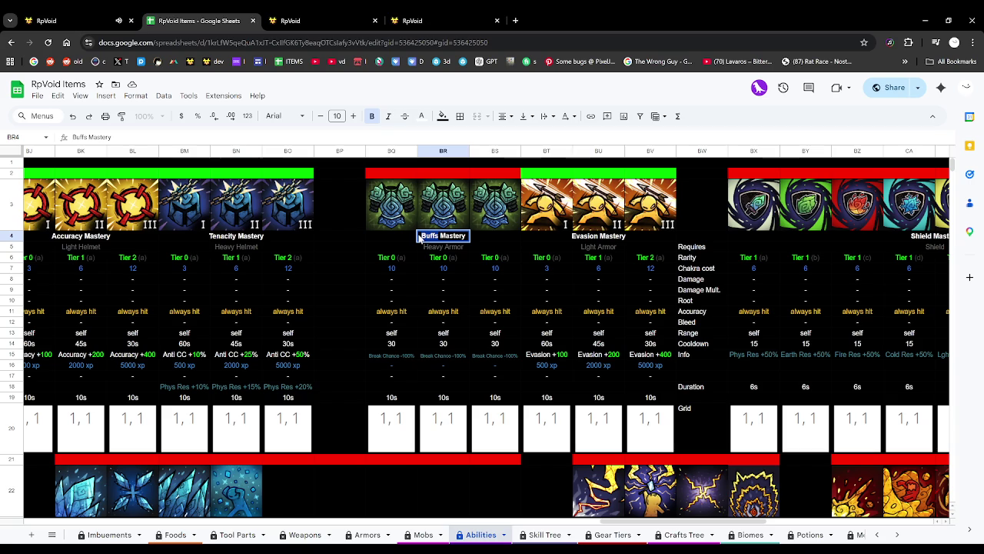
key("BackSpace")
key("BackSpace")
key("BackSpace")
type("Resistance")
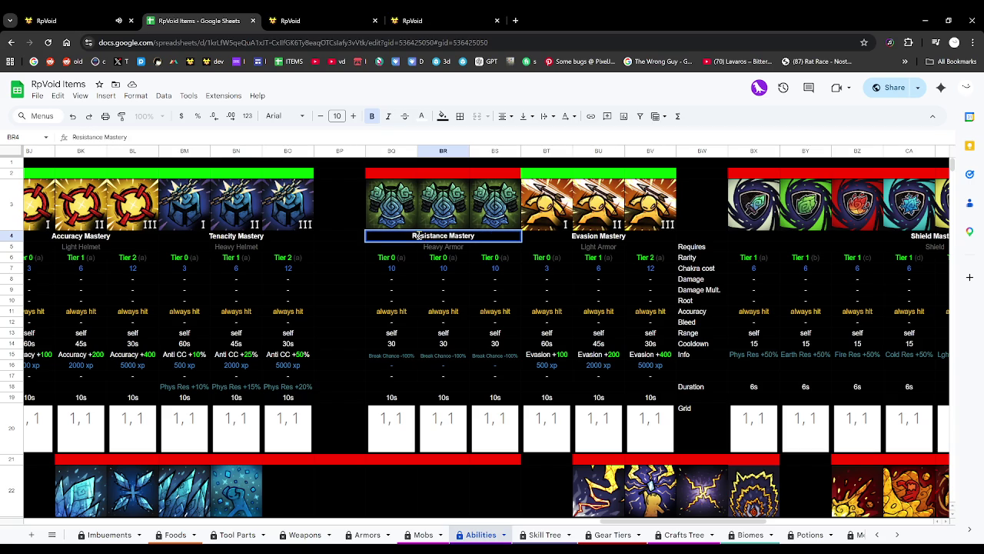
left_click(443, 281)
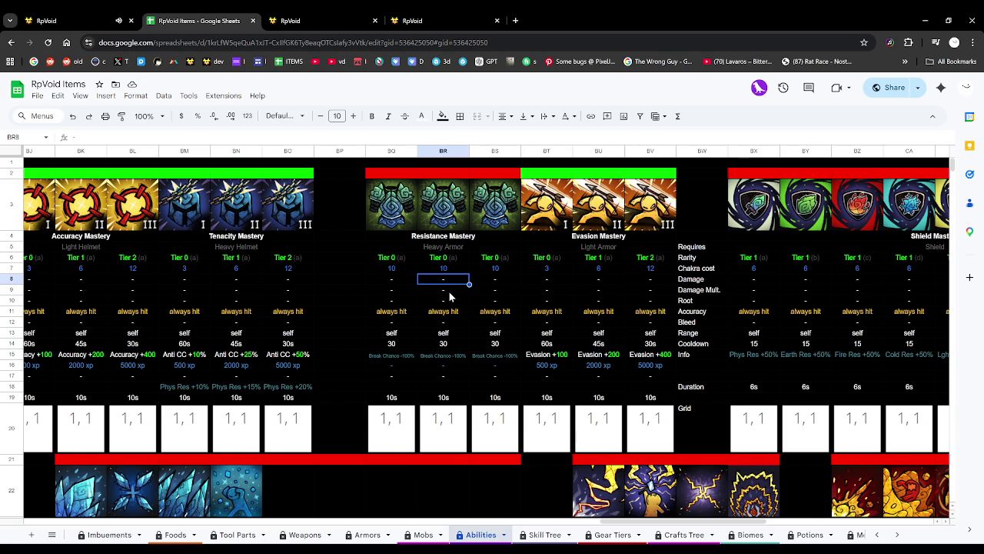
Relabel Resistance Mastery's second and third tiers as Tier 1 (a) and Tier 2 (a).
scroll(452, 300, "right", 5)
scroll(454, 305, "right", 2)
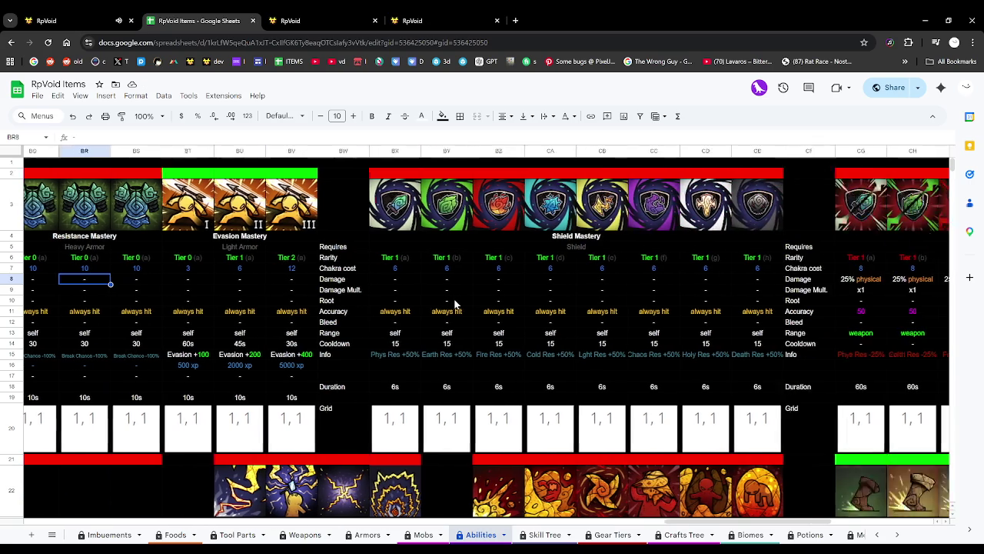
scroll(453, 305, "right", 3)
scroll(454, 305, "right", 4)
scroll(452, 305, "left", 6)
scroll(451, 305, "right", 4)
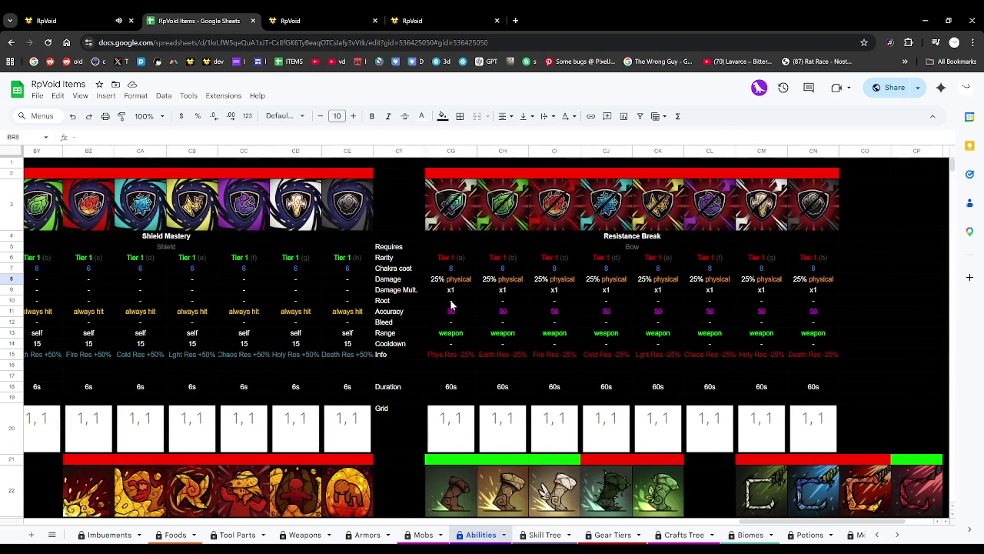
scroll(451, 305, "left", 6)
scroll(451, 305, "left", 9)
scroll(451, 305, "right", 3)
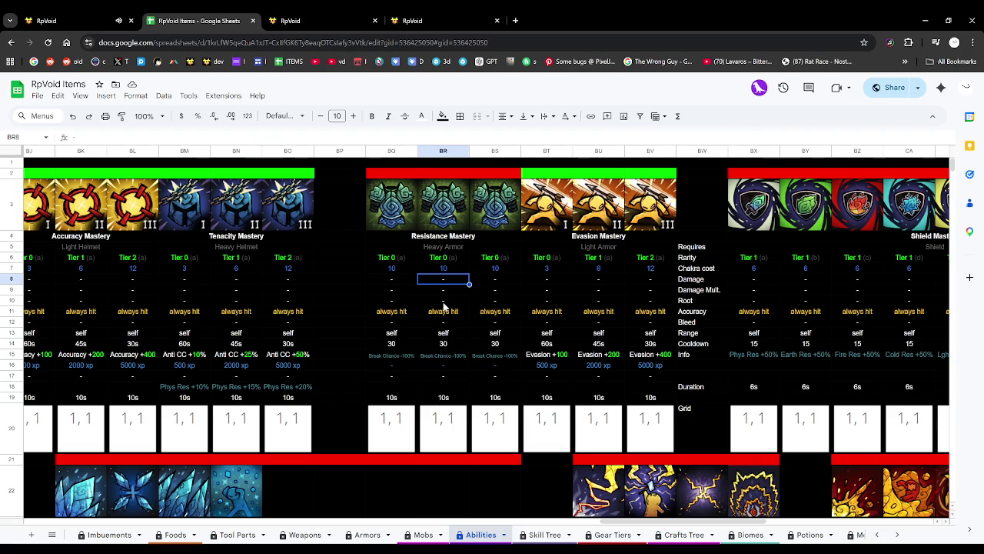
left_click(443, 258)
type("1")
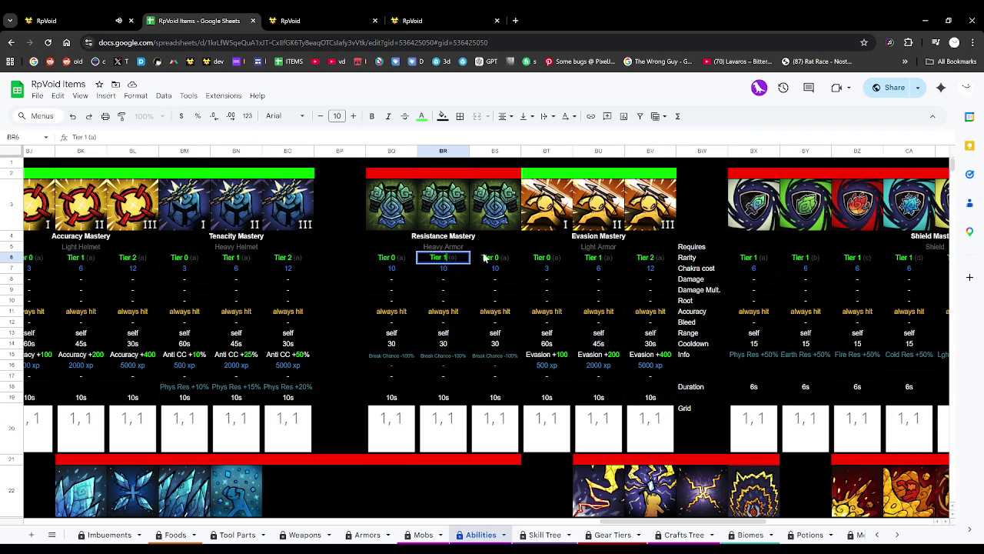
double_click(496, 258)
type("2")
left_click(482, 279)
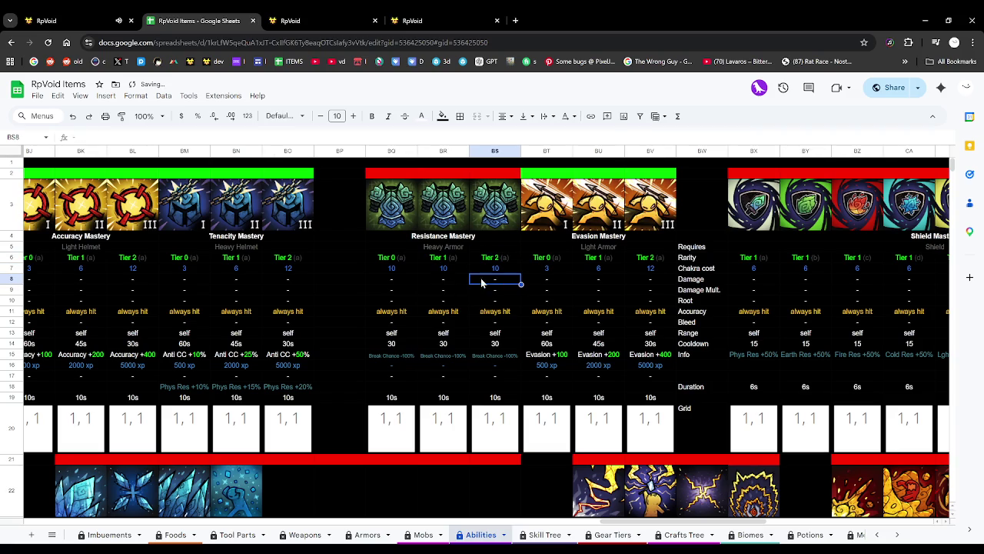
Copy Evasion Mastery's chakra costs 3, 6, 12 into Resistance Mastery's tiers.
left_click(396, 269)
left_click(459, 269)
left_click(498, 269)
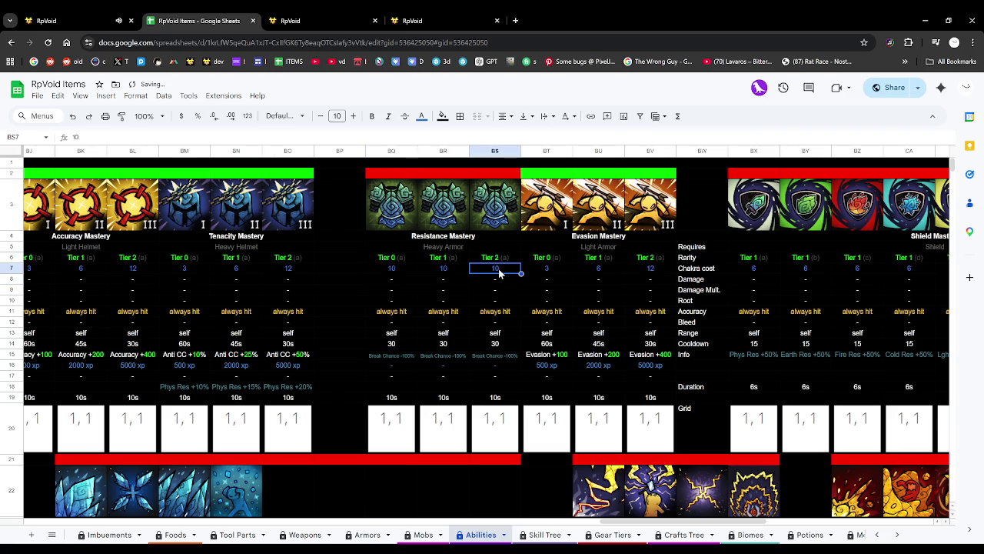
left_click_drag(547, 269, 652, 270)
key("ctrl+c")
left_click(400, 268)
key("ctrl+v")
left_click(450, 302)
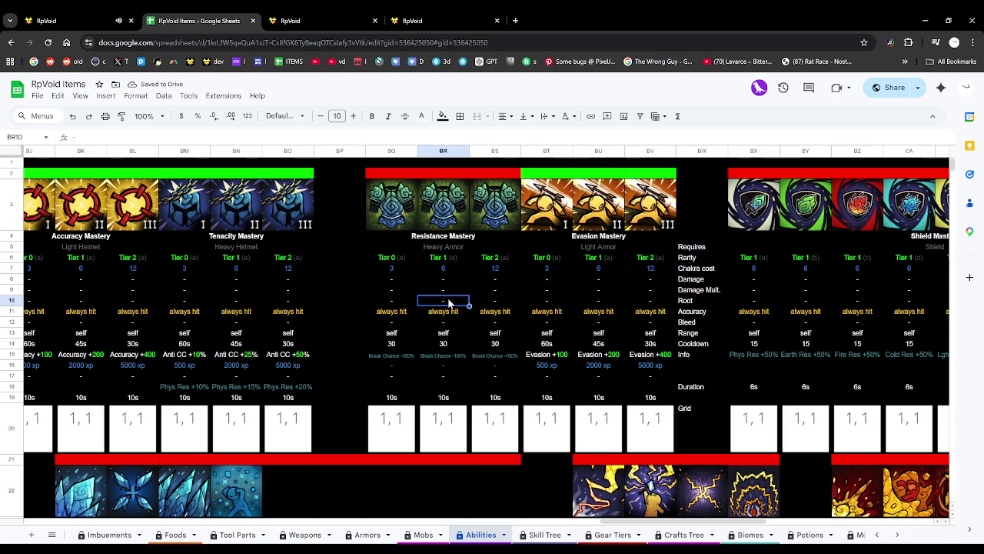
Copy Evasion Mastery's cooldowns 60s, 45s, 30s into Resistance Mastery's tiers.
left_click(425, 312)
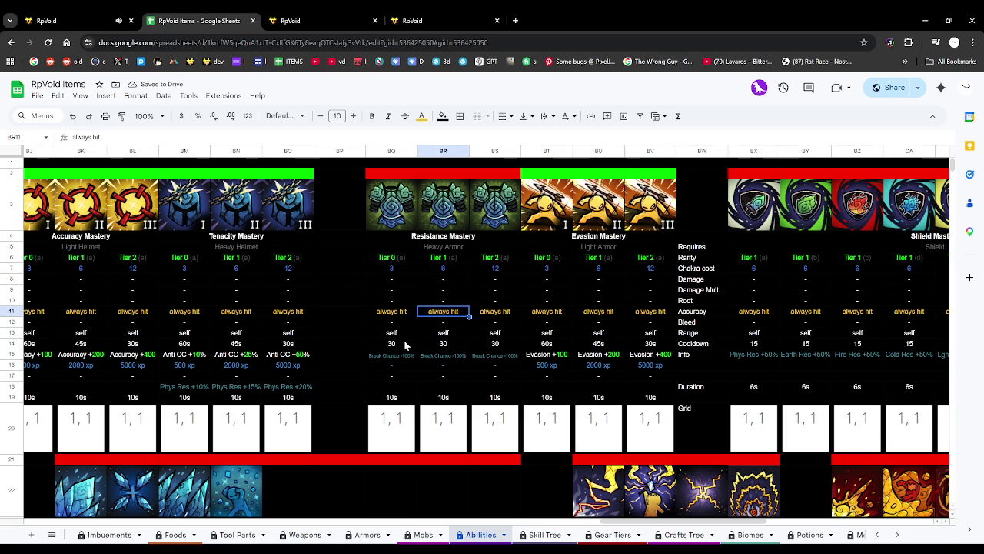
left_click_drag(549, 343, 651, 344)
key("ctrl+c")
left_click(394, 345)
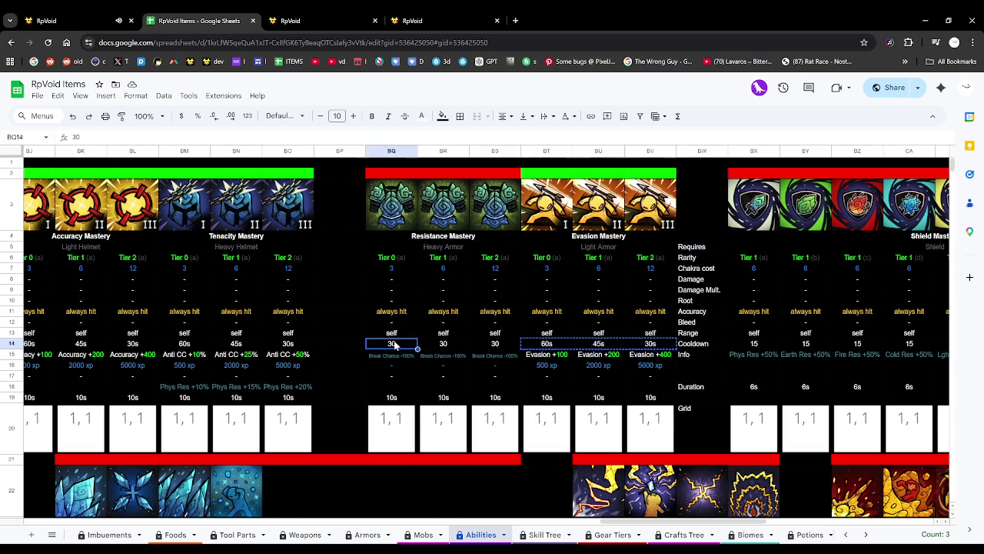
key("ctrl+v")
left_click(464, 322)
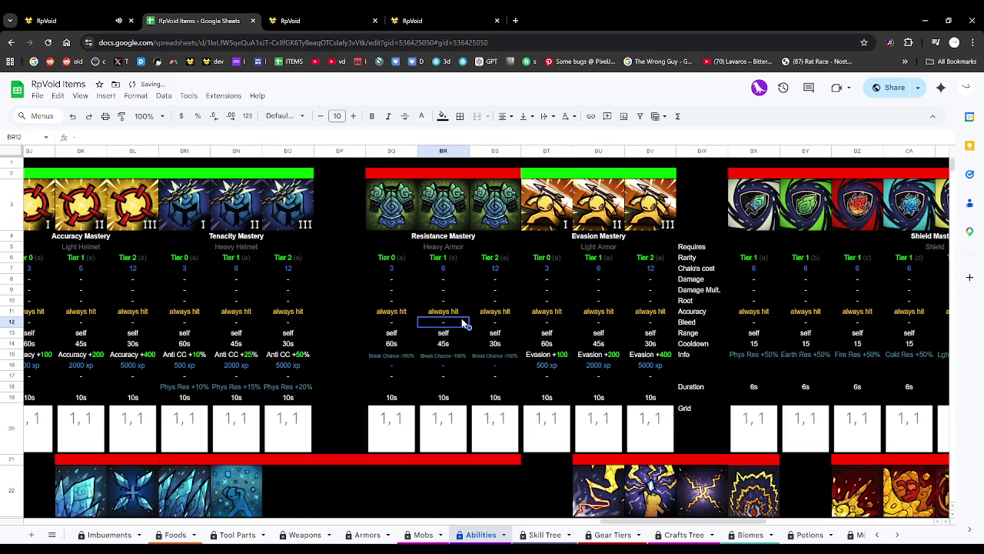
Set Break Chance to -25% for tier 0 and -50% for tier 1.
left_click(389, 355)
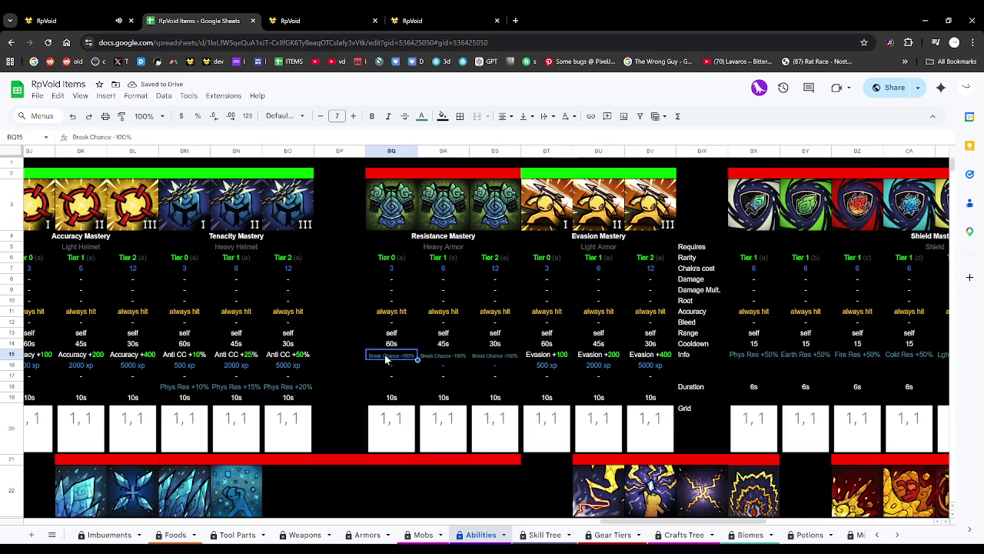
double_click(461, 357)
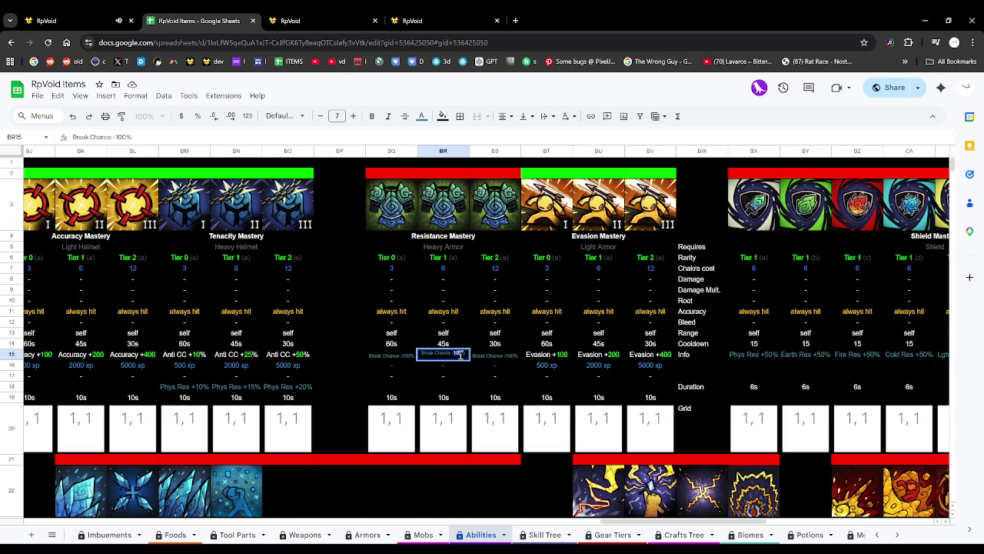
type("50")
left_click(478, 383)
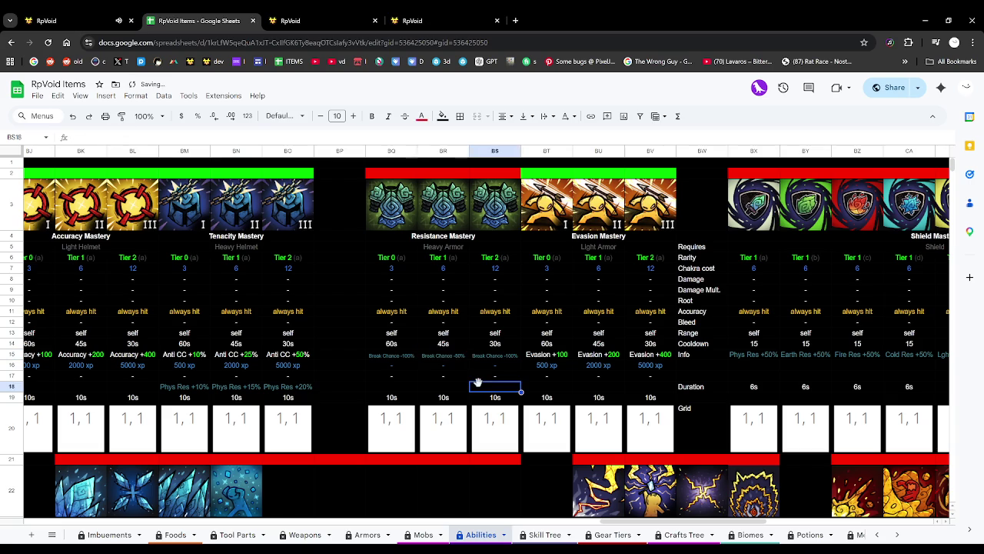
left_click(402, 356)
type("25")
left_click(442, 407)
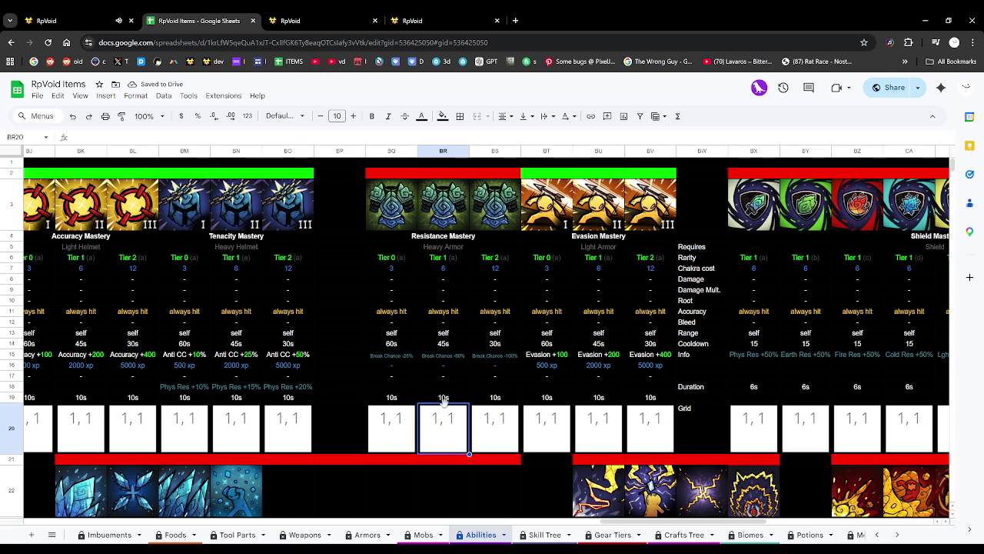
Enlarge the Break Chance text font size slightly, then return to the game.
left_click(409, 359)
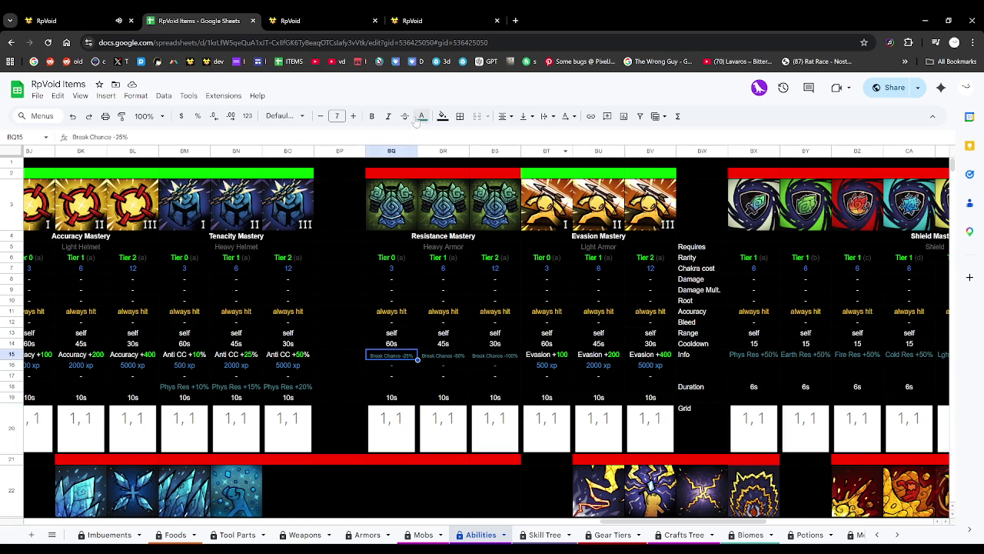
left_click(353, 116)
left_click(468, 352)
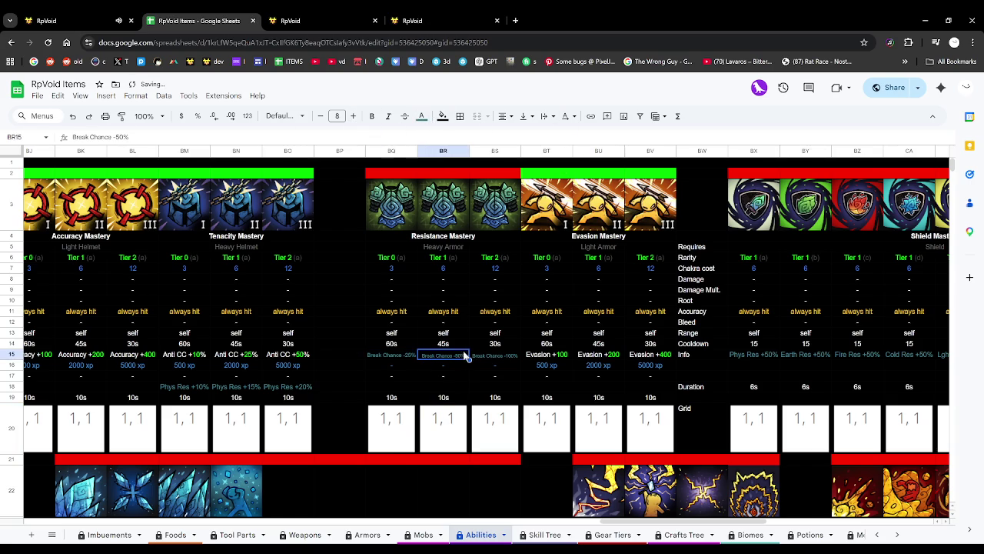
left_click(116, 19)
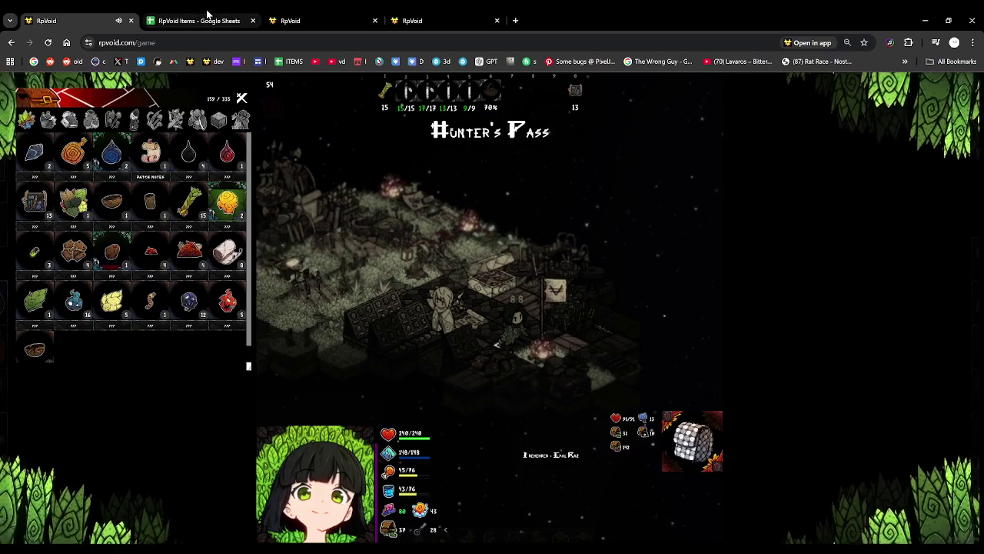
Return to the RpVoid Items spreadsheet.
left_click(198, 21)
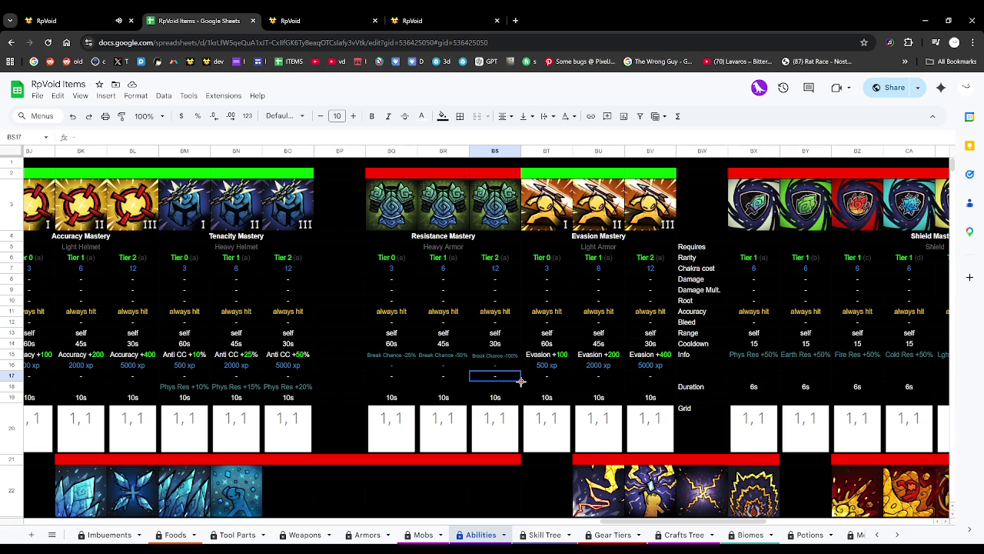
Copy Evasion's 500 xp mastery requirement into Resistance Mastery's first tier.
left_click(450, 354)
left_click(413, 356)
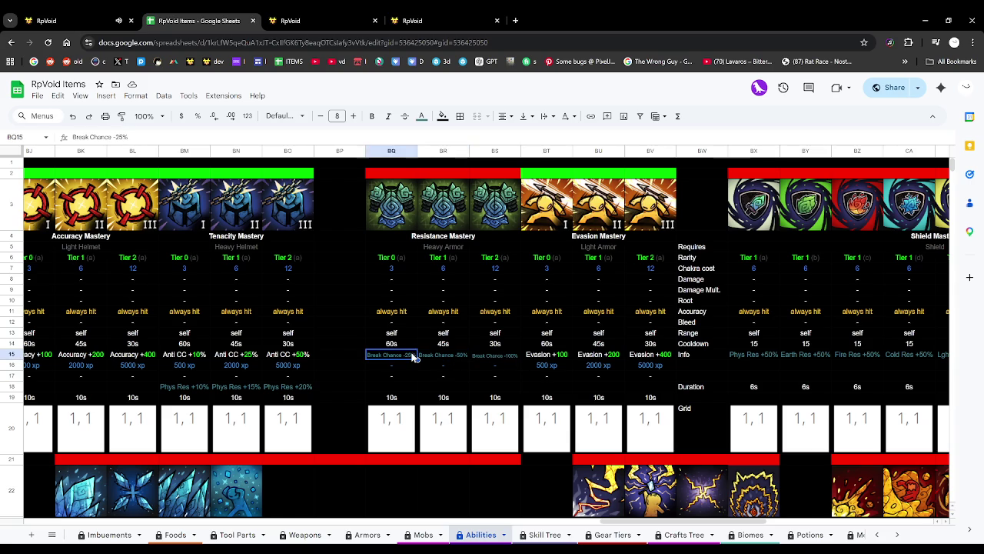
left_click(559, 368)
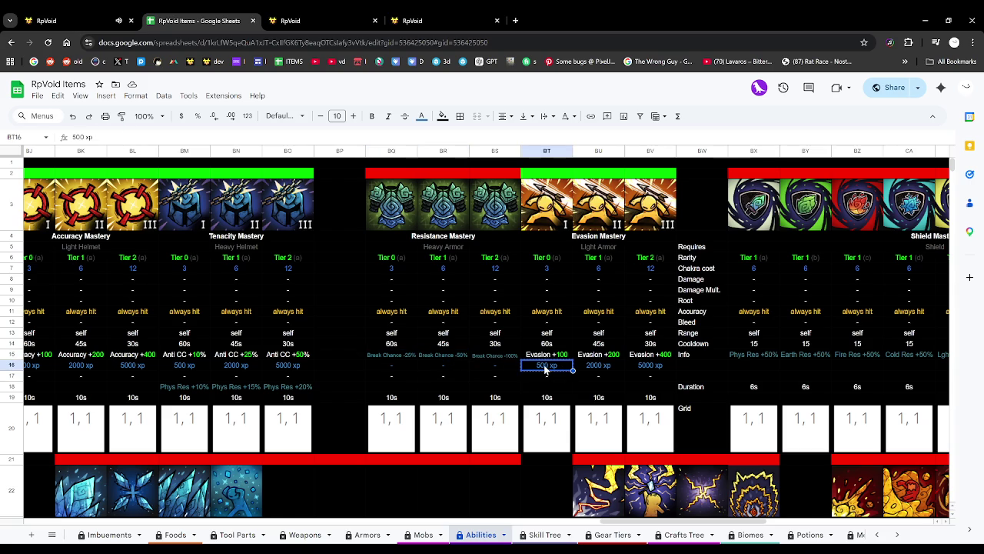
key("ctrl+c")
left_click(389, 365)
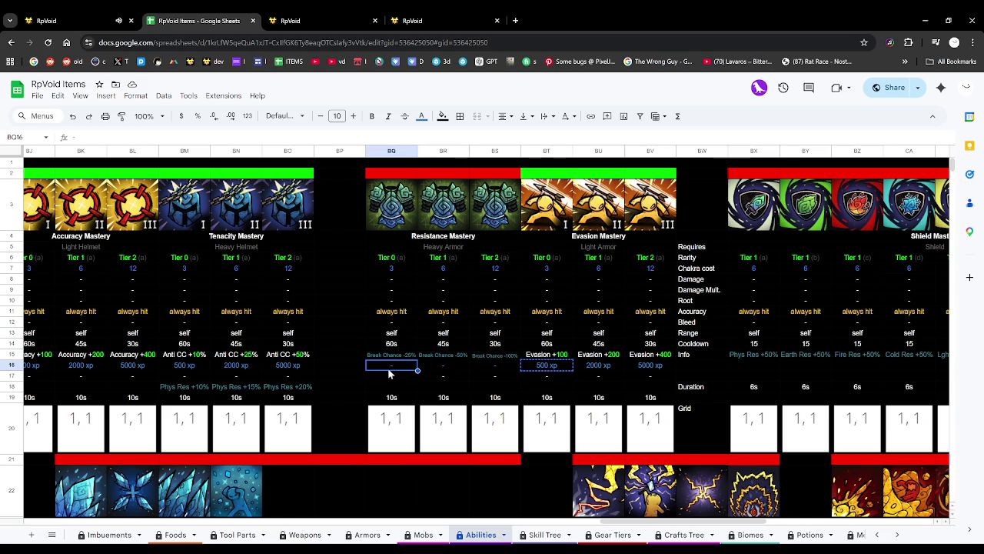
key("ctrl+v")
Copy the 2000 xp and 5000 xp requirements into Resistance Mastery's second and third tiers.
left_click(598, 367)
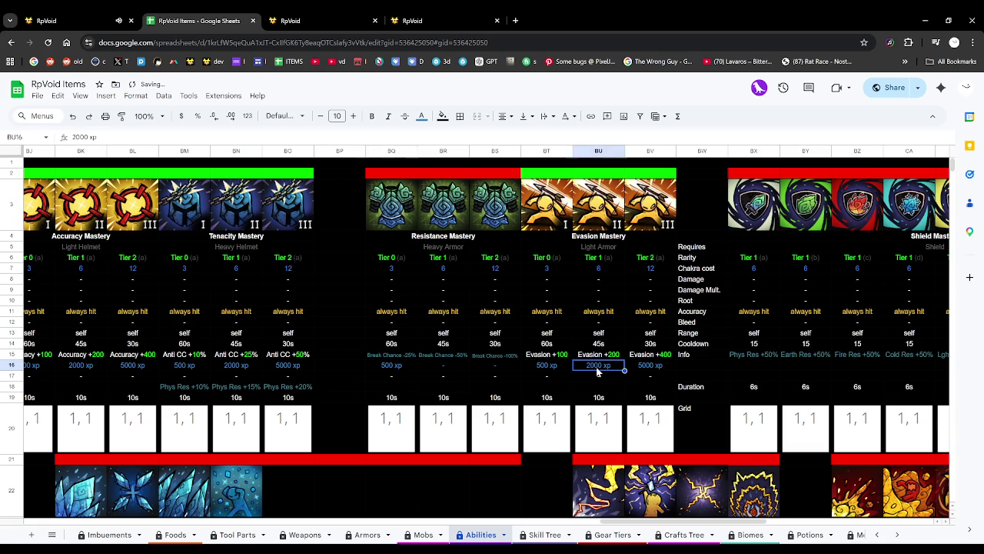
key("ctrl+c")
left_click(441, 368)
key("ctrl+v")
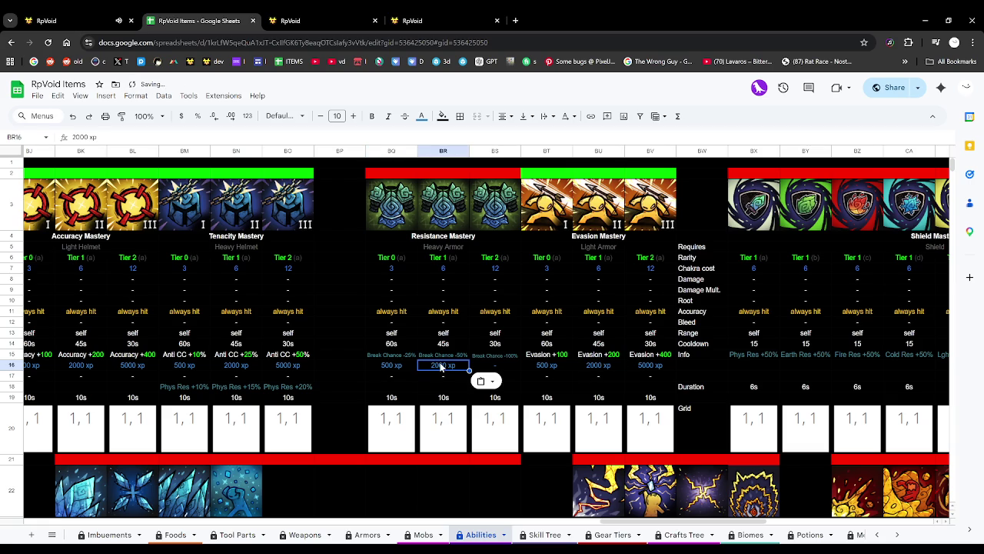
left_click(657, 367)
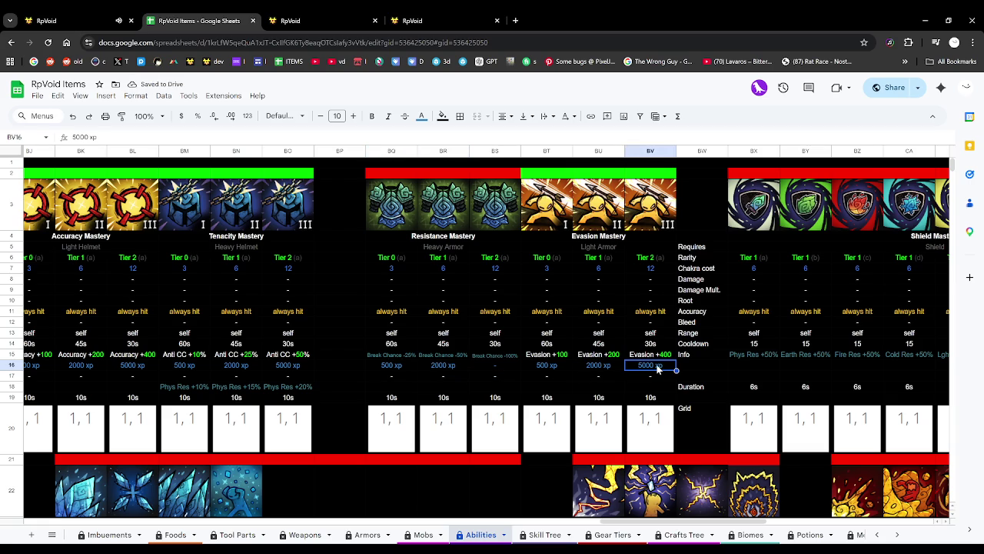
key("ctrl+c")
left_click(546, 368)
left_click(507, 369)
key("ctrl+v")
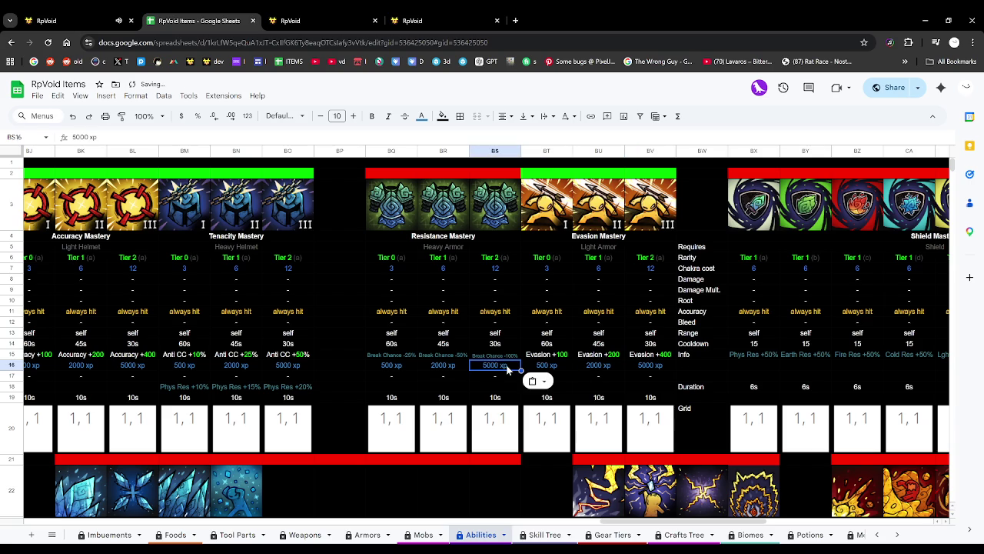
left_click(473, 379)
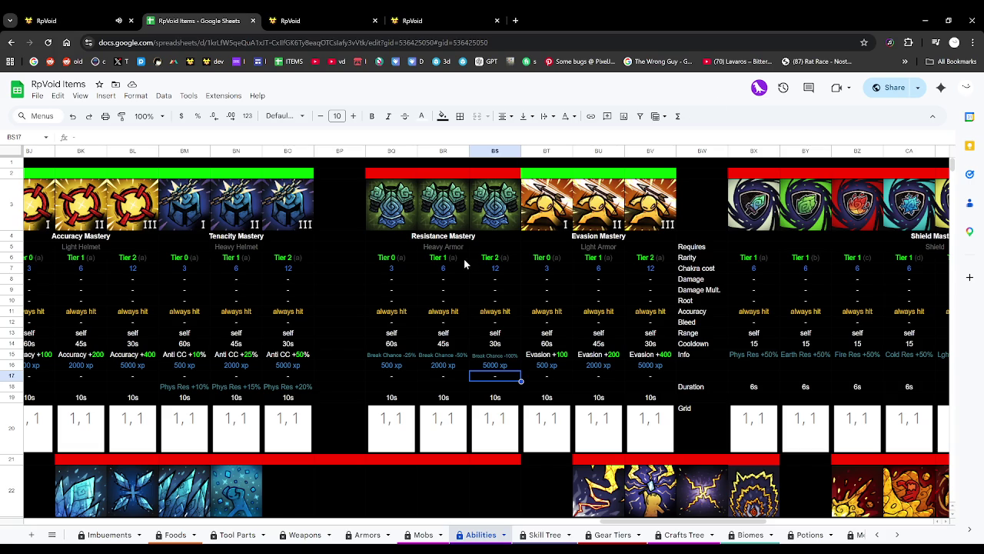
Switch to the RpVoid game tab to test the changes.
left_click(77, 20)
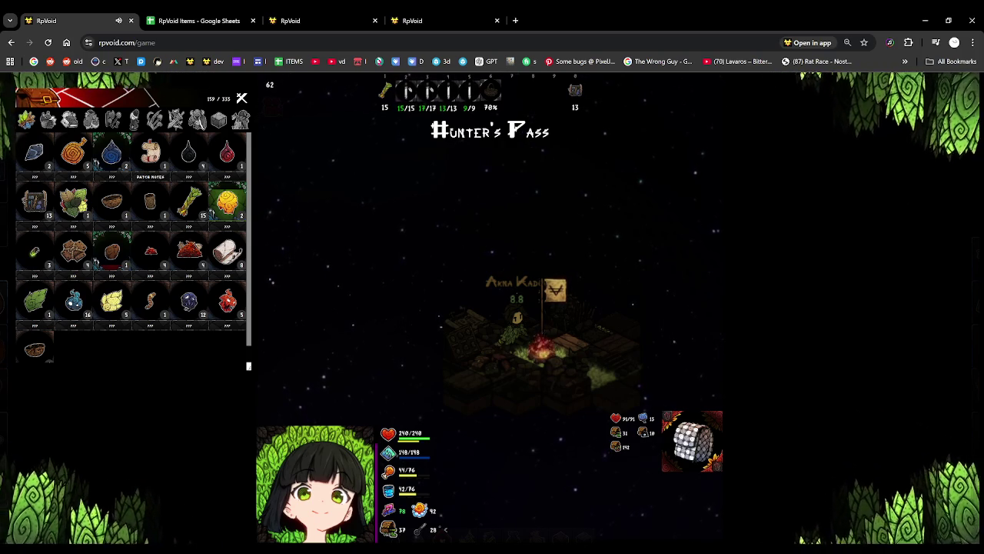
Insert the tier I, II and III icon images in cells BQ3, BR3 and BS3.
left_click(208, 13)
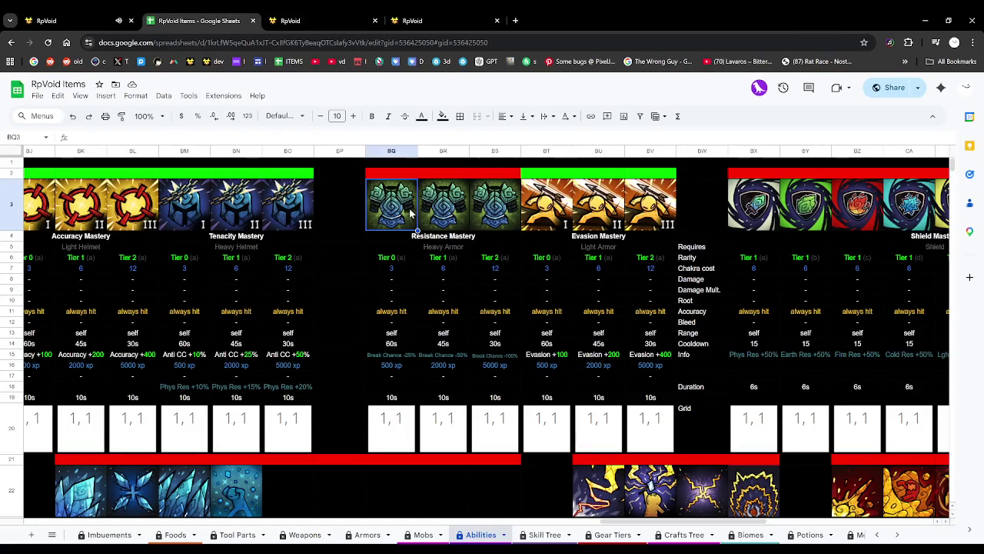
left_click(106, 95)
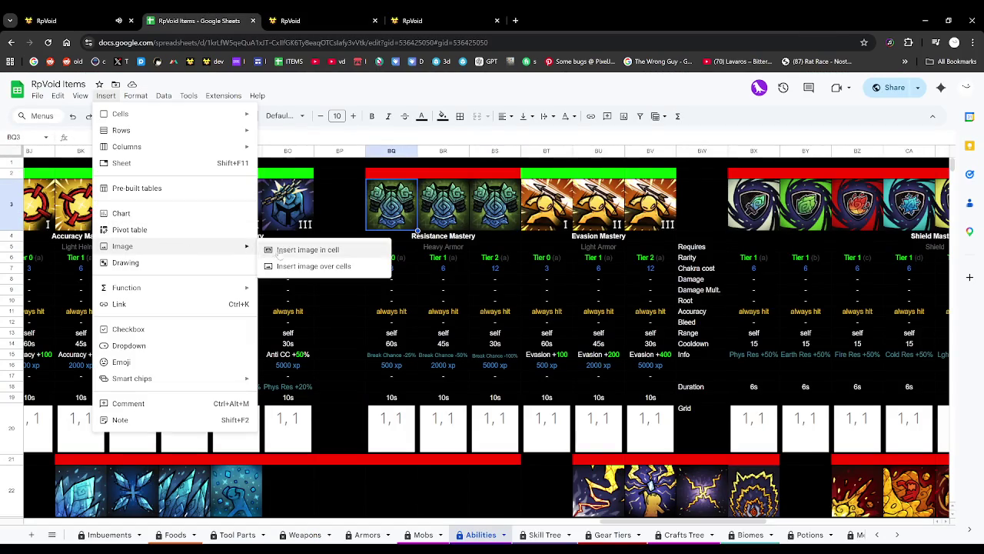
mouse_move(122, 246)
left_click(300, 247)
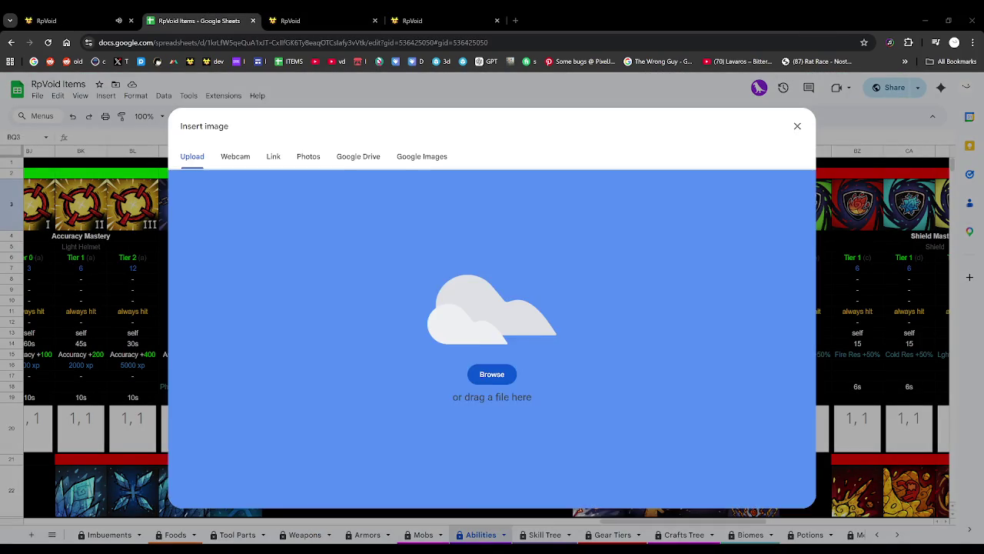
left_click_drag(983, 350, 705, 350)
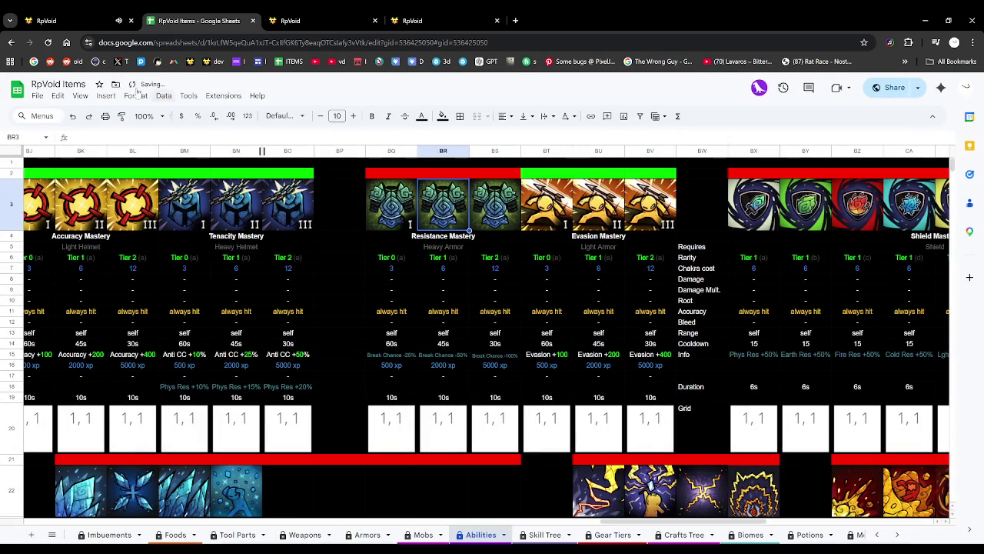
left_click(106, 96)
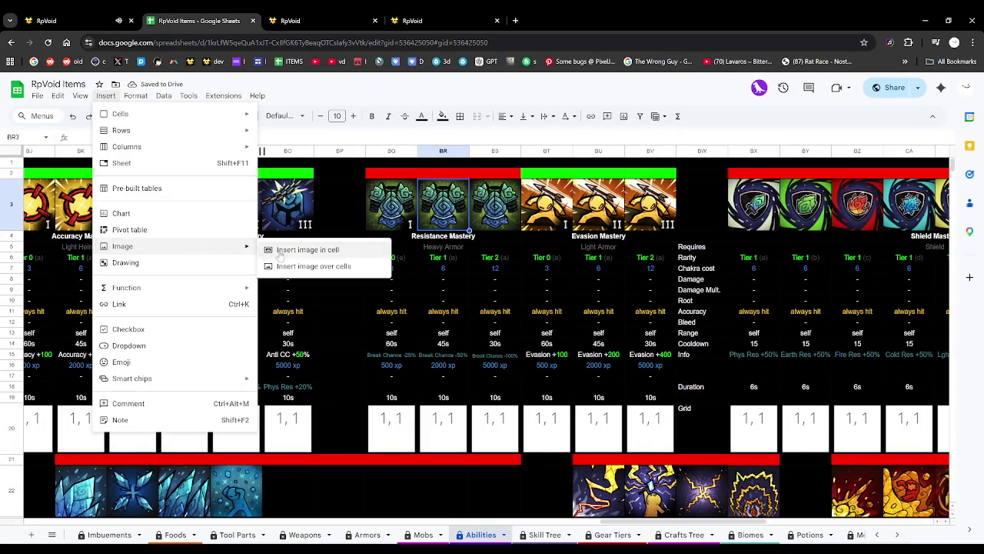
left_click(279, 253)
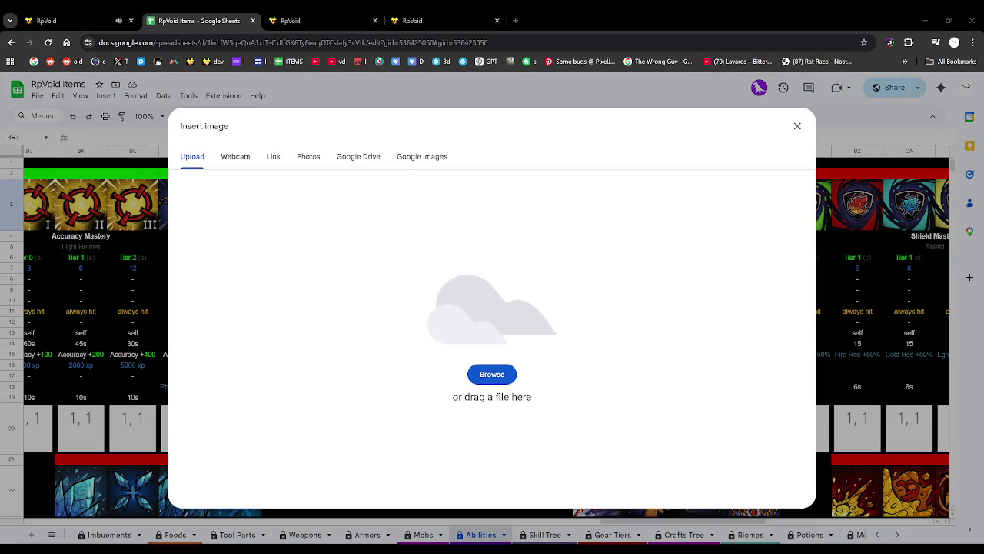
left_click_drag(983, 362, 763, 369)
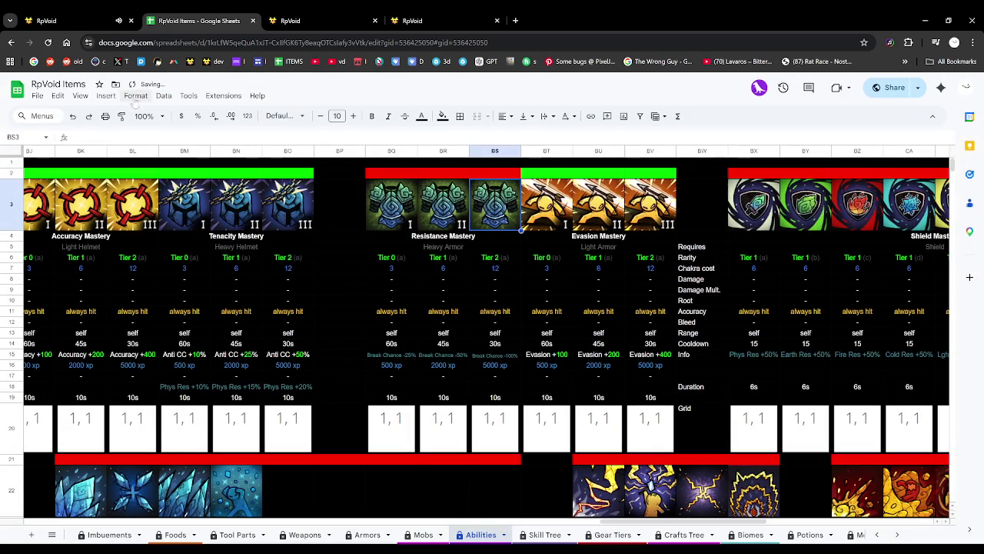
left_click(105, 95)
left_click(298, 253)
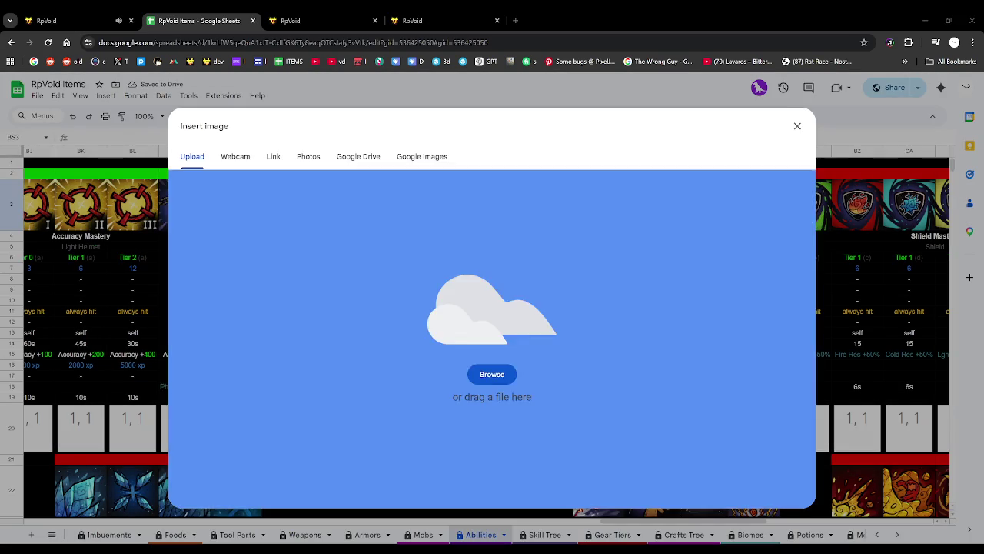
left_click_drag(983, 338, 492, 338)
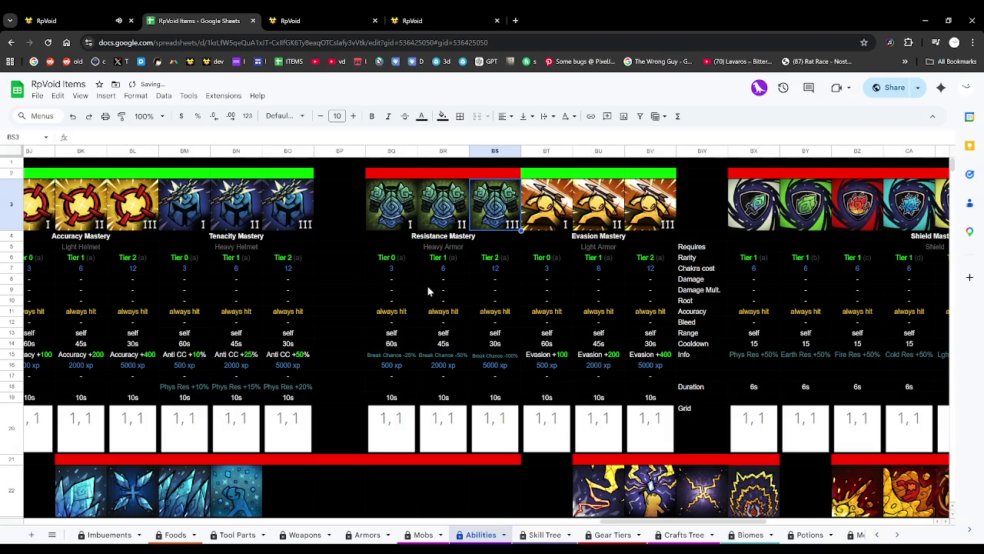
left_click(428, 290)
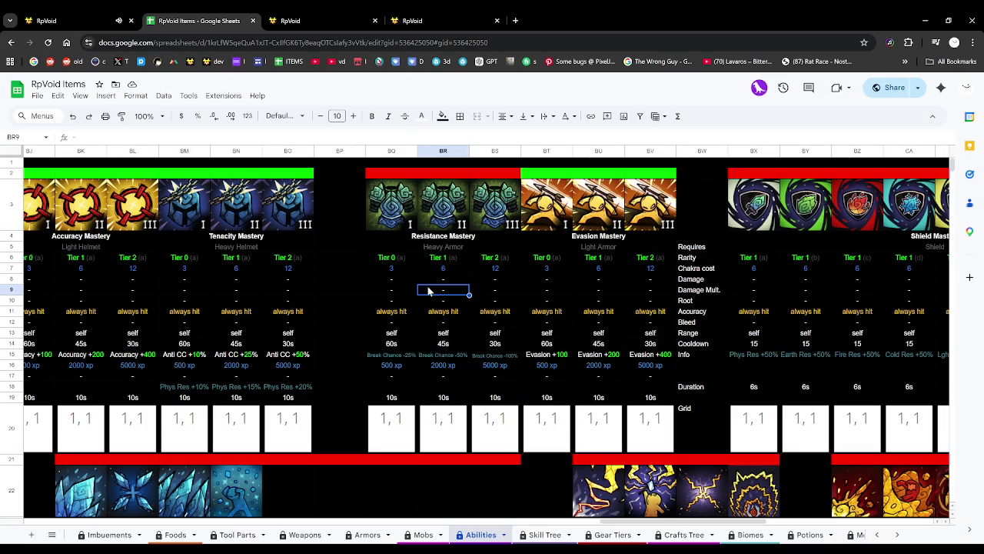
Fill the red bar in BQ2:BS2 with yellow.
left_click(406, 172)
left_click(505, 177, "shift")
left_click(442, 116)
left_click(479, 174)
left_click(524, 273)
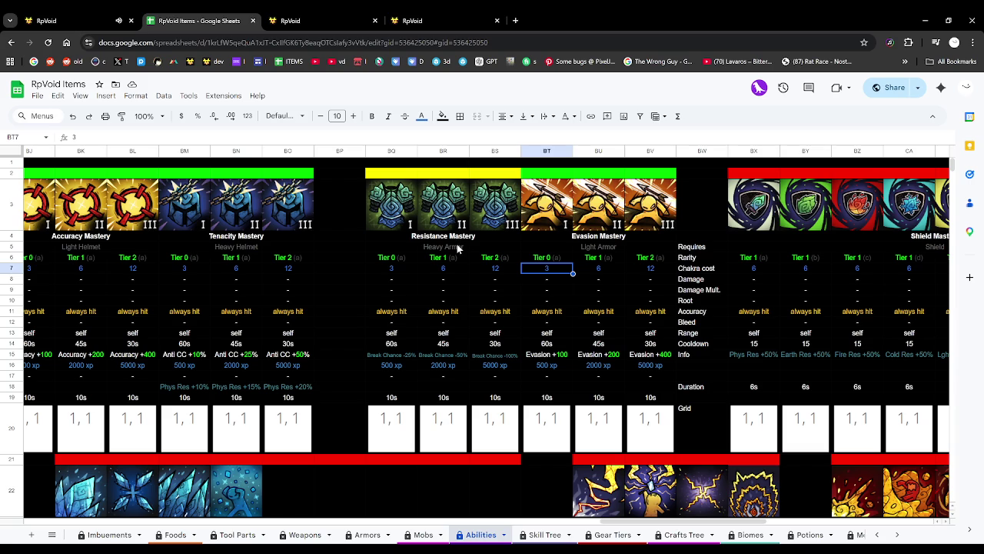
Scroll around the Abilities sheet to review Resistance Mastery beside Evasion Mastery.
scroll(469, 262, "down", 1)
scroll(489, 287, "down", 3)
scroll(489, 288, "down", 2)
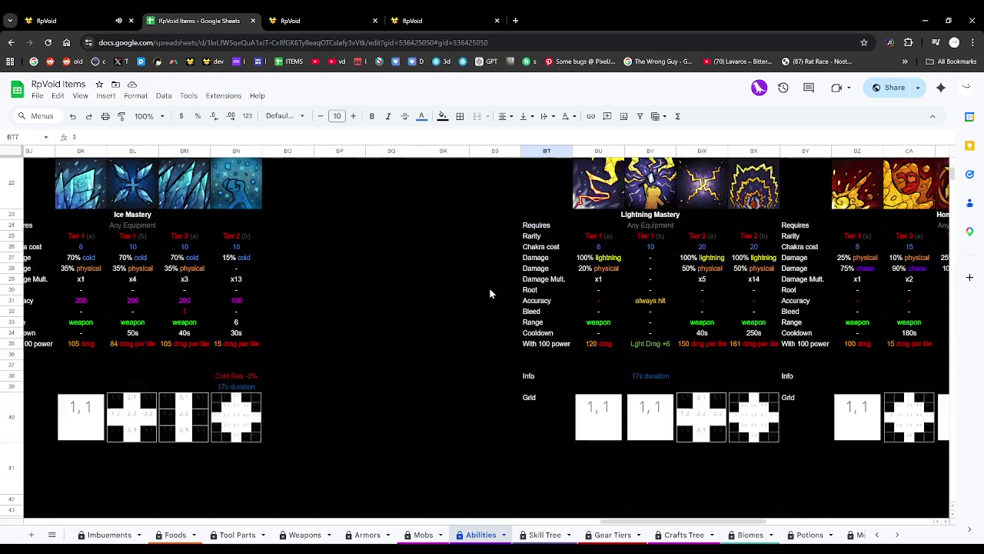
scroll(489, 288, "up", 5)
scroll(488, 291, "up", 2)
scroll(488, 290, "left", 3)
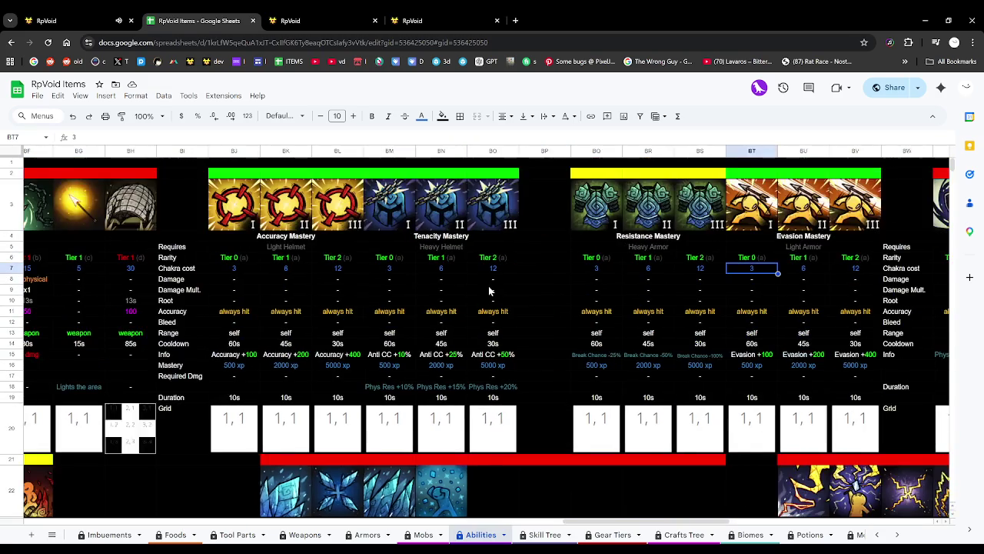
scroll(486, 289, "left", 3)
scroll(487, 289, "left", 6)
scroll(487, 289, "left", 4)
scroll(484, 286, "right", 11)
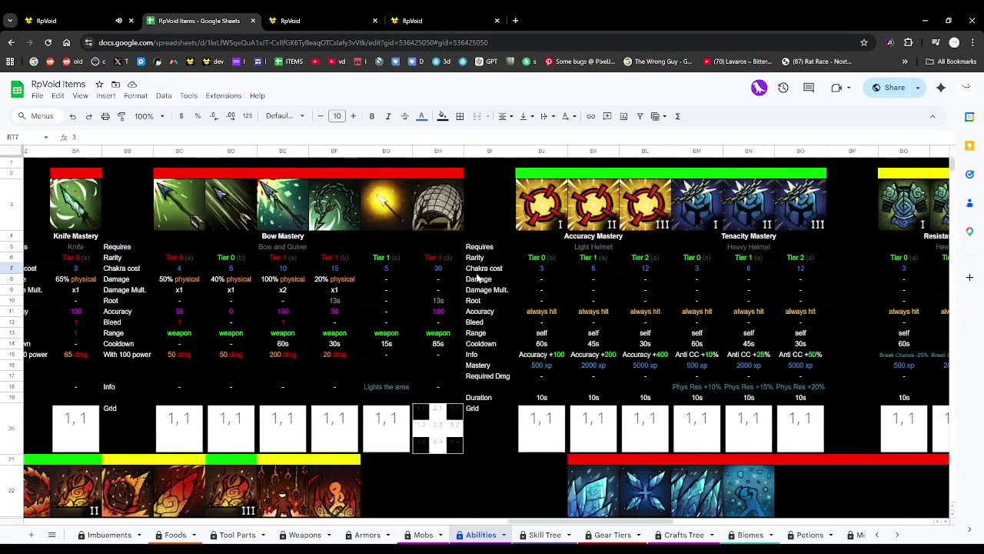
scroll(476, 279, "right", 6)
Go to the Grid Actions list from the RpVoid admin menu.
left_click(323, 20)
left_click(419, 21)
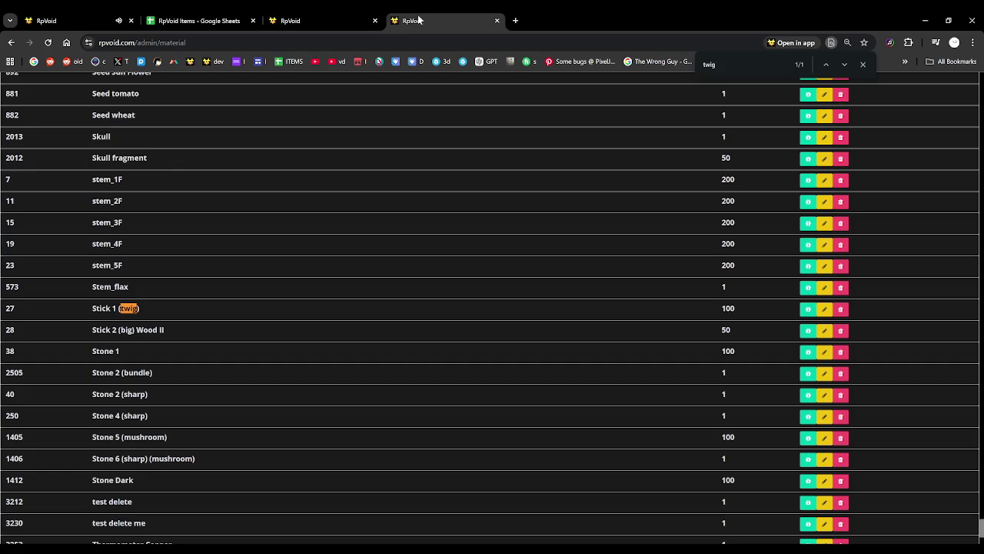
scroll(254, 176, "up", 2)
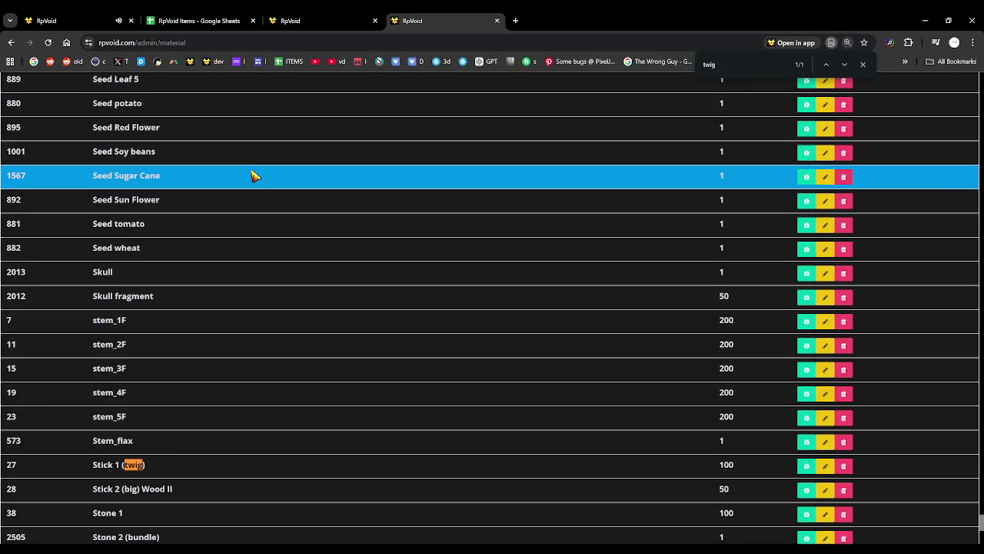
left_click(192, 62)
scroll(815, 415, "down", 2)
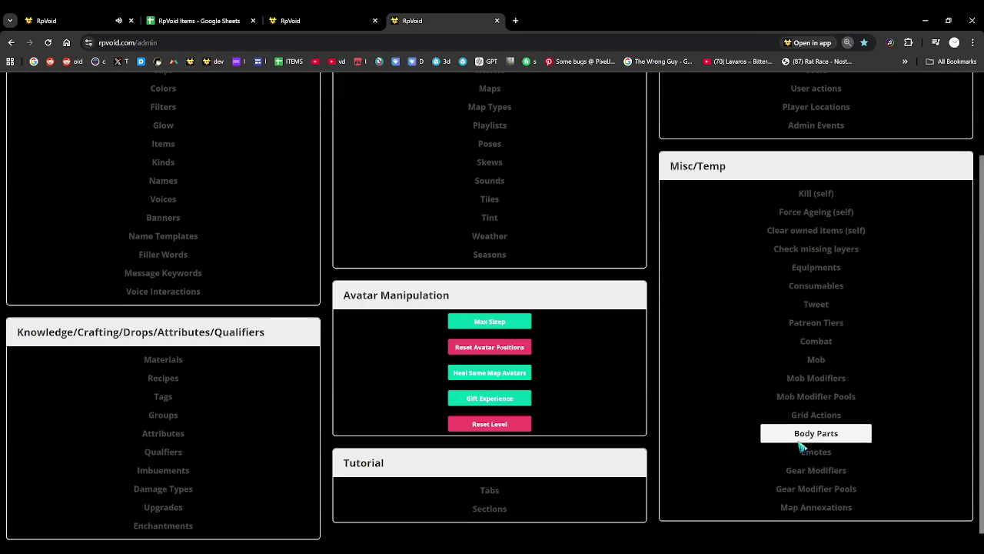
left_click(817, 416)
Find 'heavy' and open grid actions 372 and 374 in new tabs.
key("ctrl+f")
type("hea")
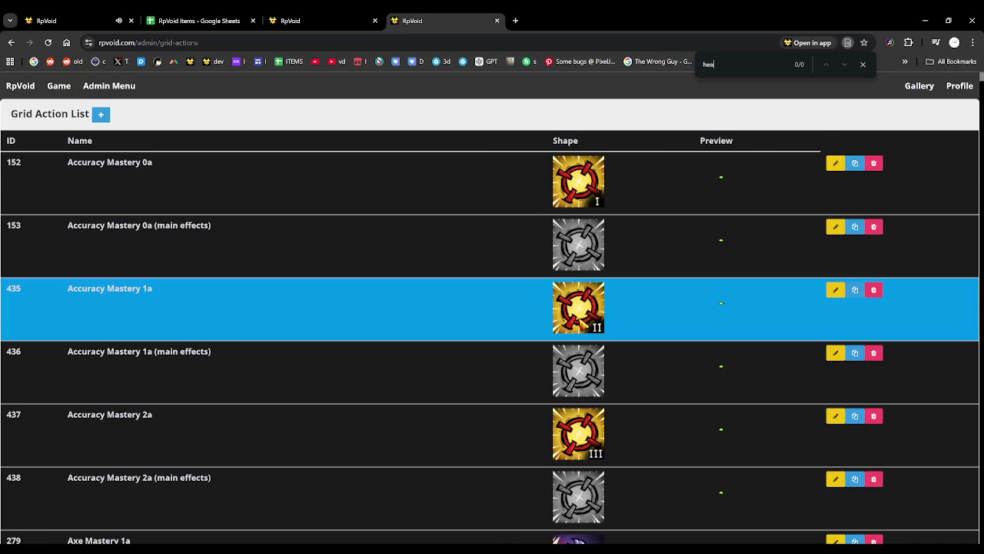
type("vy")
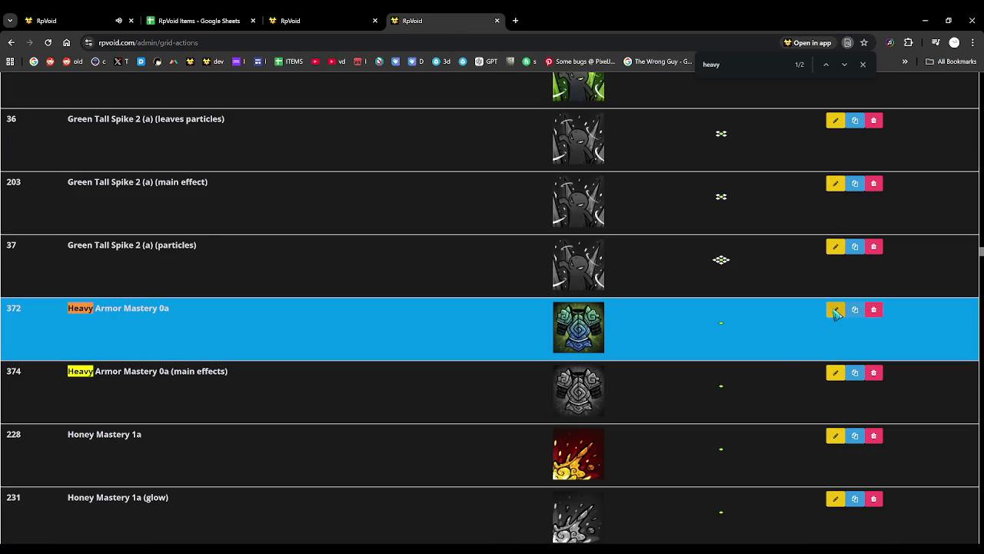
middle_click(836, 312)
middle_click(835, 372)
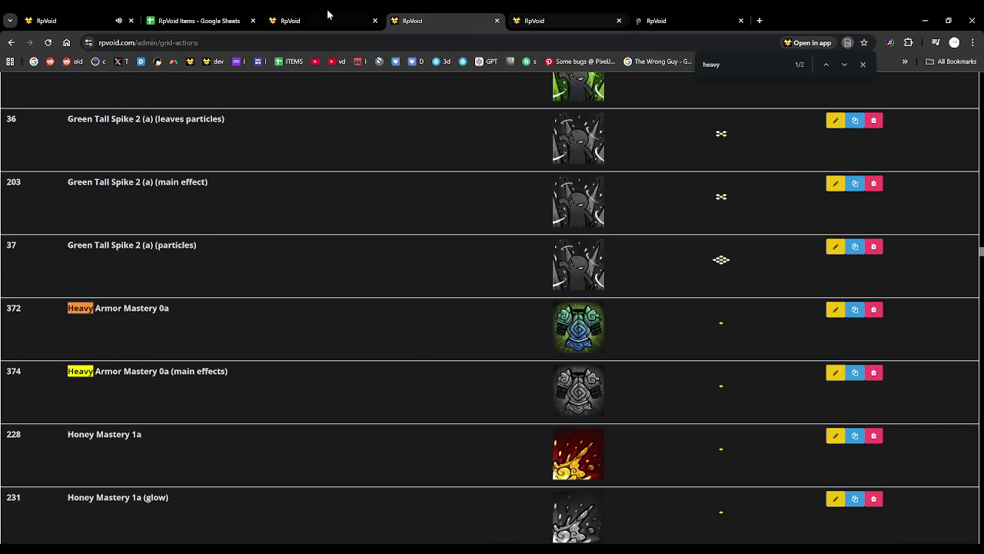
left_click(223, 16)
Rename grid action 374 to 'Resistance Mastery 0a (main effects)' and save it.
left_click(530, 17)
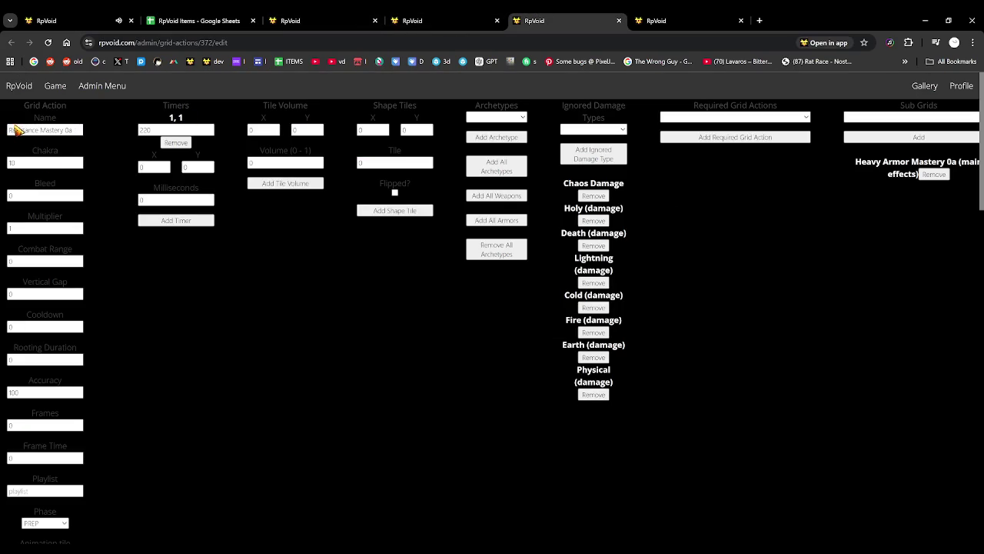
scroll(67, 325, "down", 10)
scroll(61, 329, "down", 10)
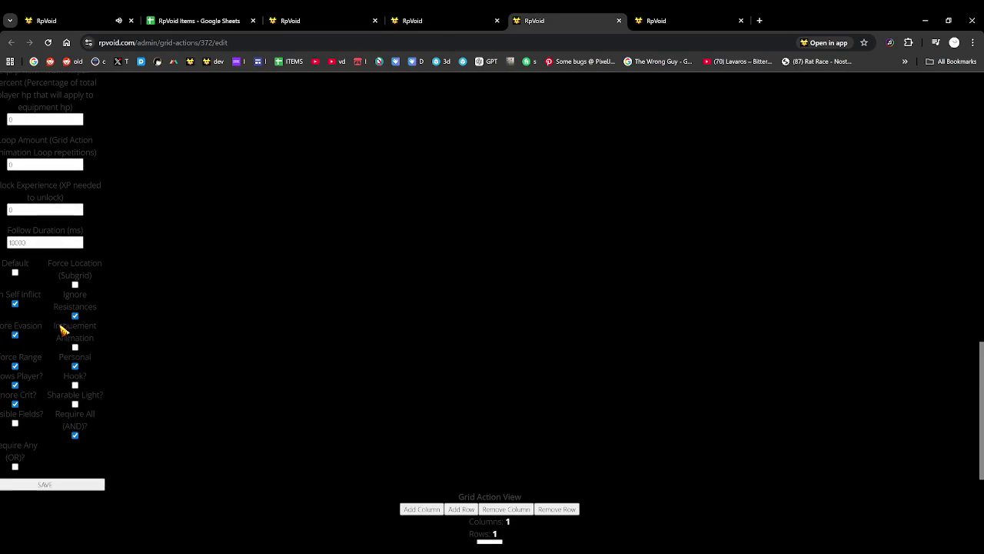
left_click(61, 483)
left_click(679, 14)
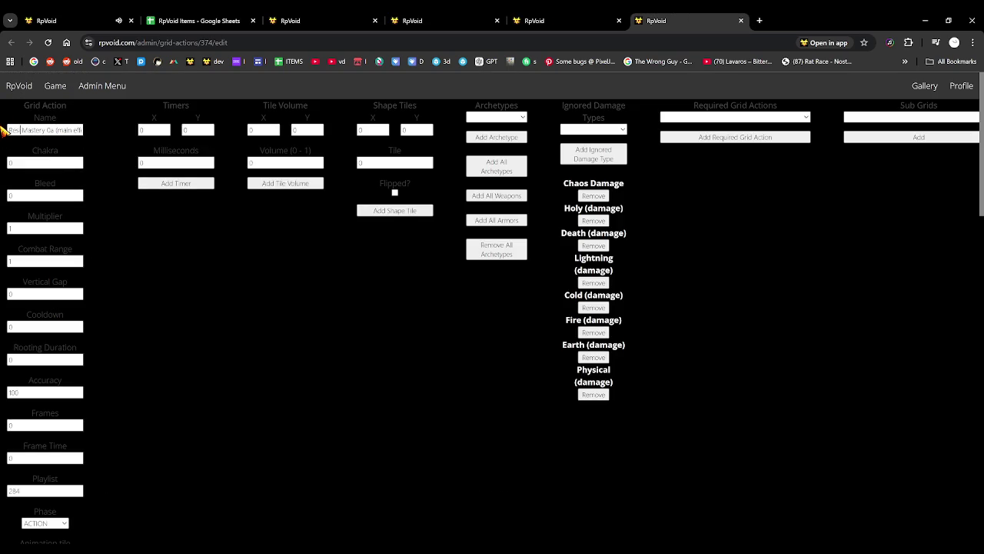
scroll(20, 213, "down", 2)
scroll(35, 268, "down", 5)
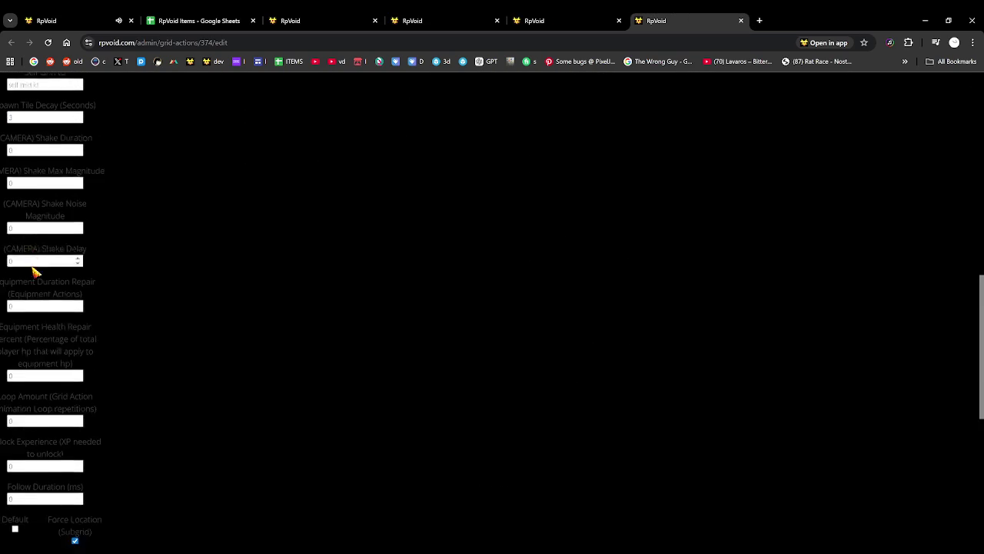
scroll(48, 400, "down", 5)
left_click(73, 380)
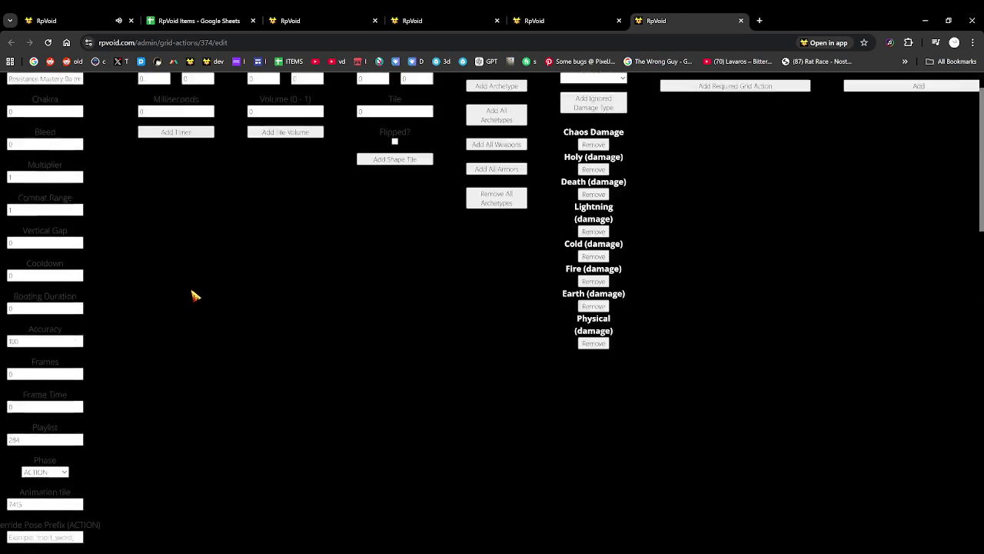
Add the Armor B archetype to Resistance Mastery 0a and save its break chance buff.
left_click(573, 17)
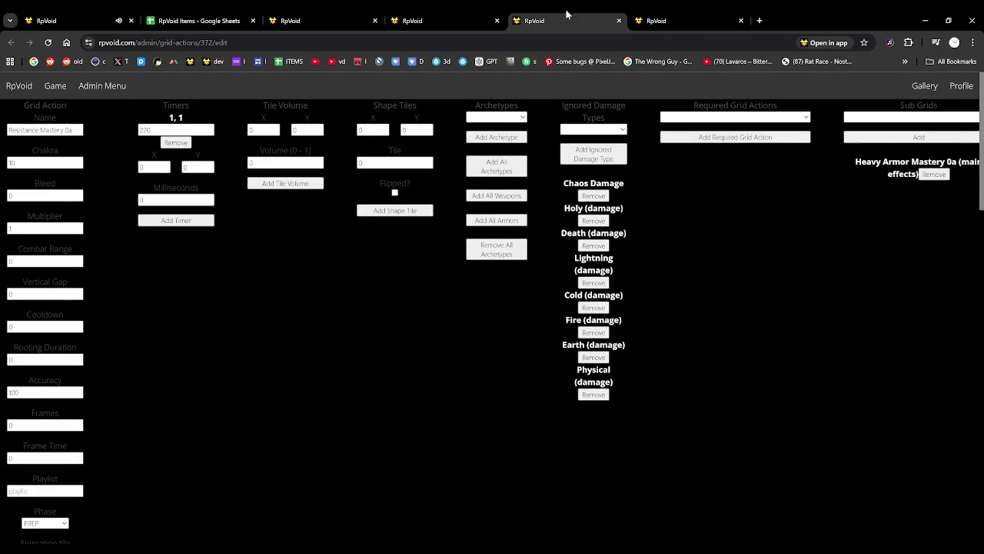
left_click(502, 138)
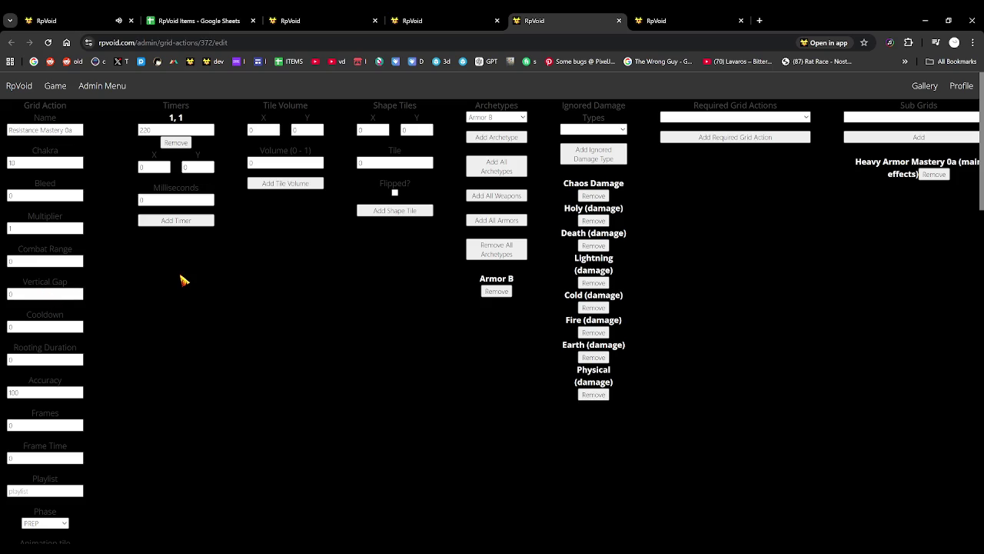
scroll(185, 279, "down", 10)
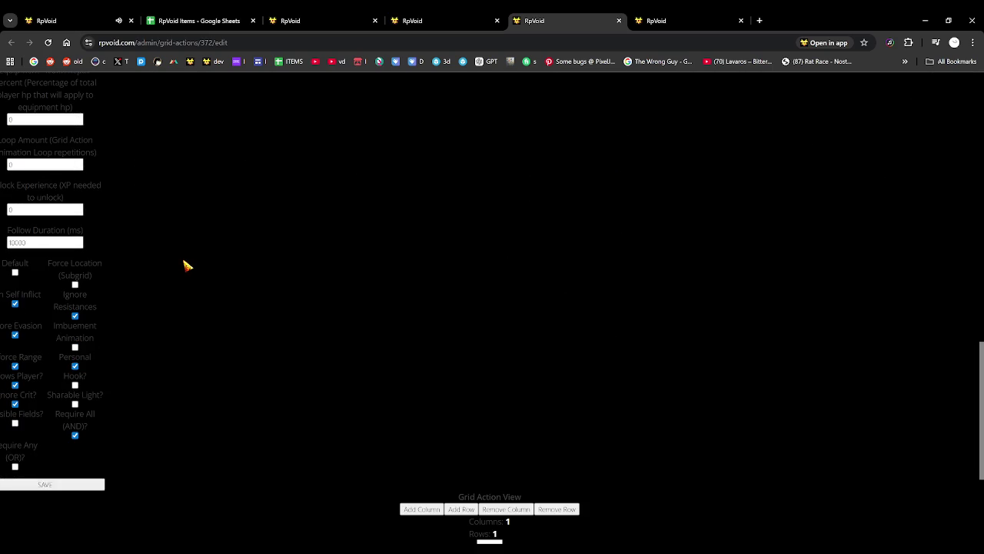
scroll(186, 265, "down", 3)
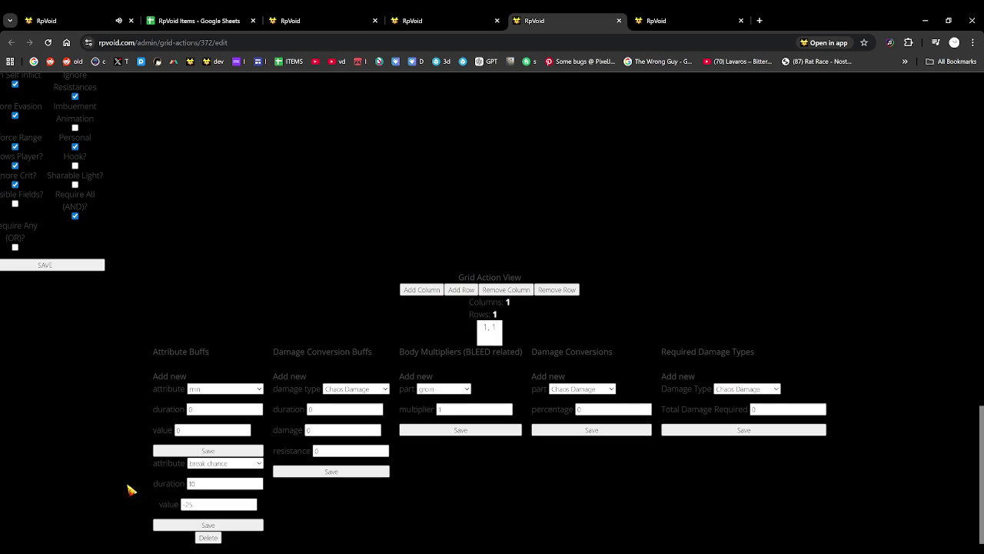
left_click(206, 538)
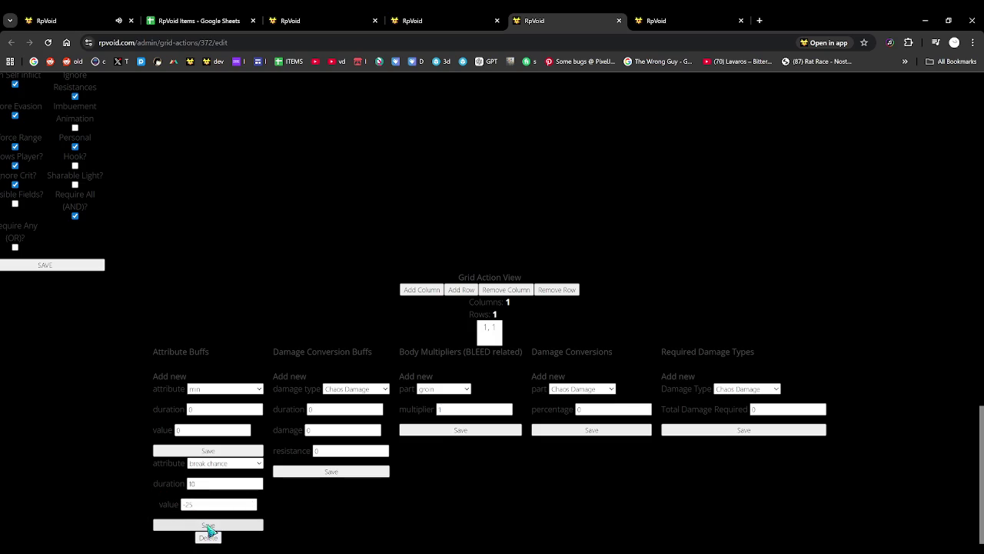
Open the admin item list in a new tab and close the grid-action edit tab.
left_click(88, 20)
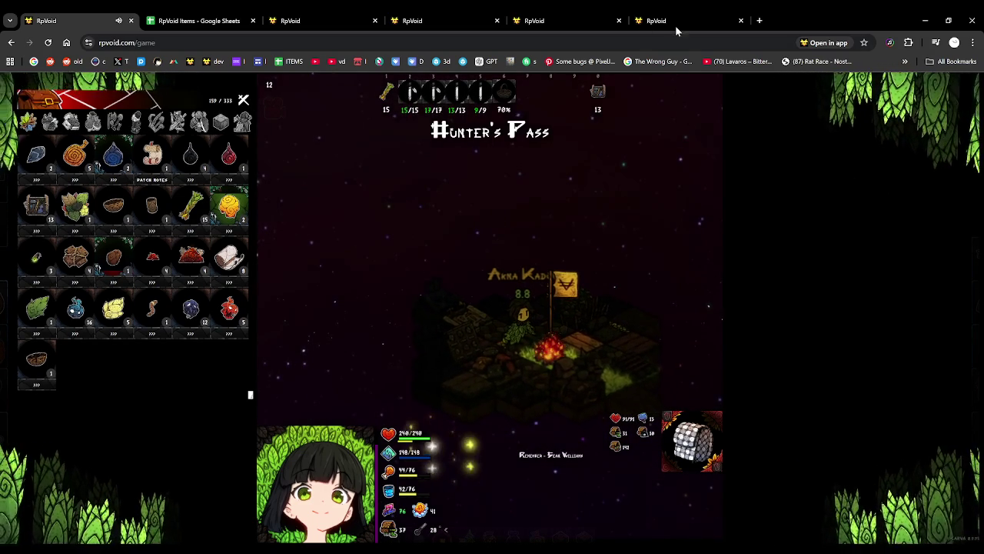
left_click(299, 21)
middle_click(188, 63)
left_click(813, 17)
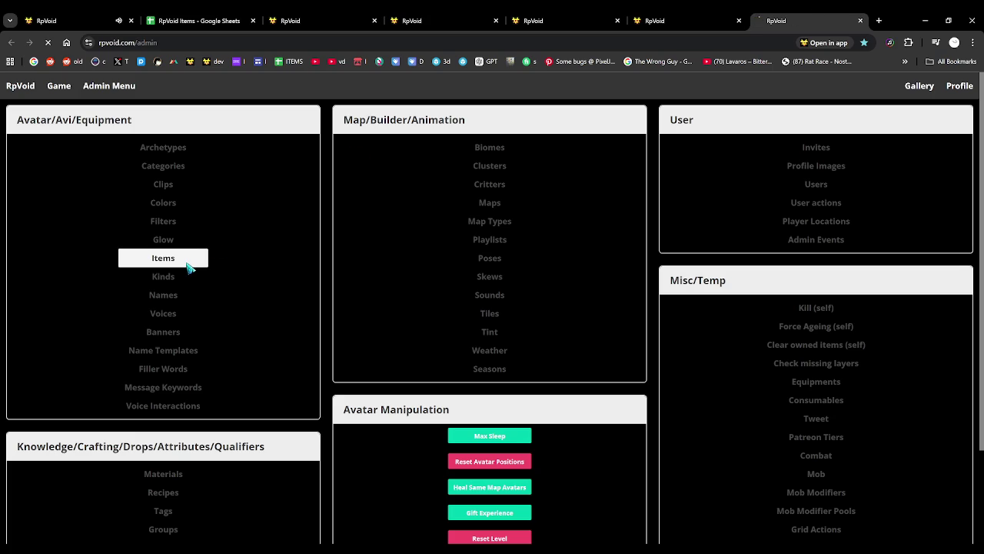
left_click(163, 258)
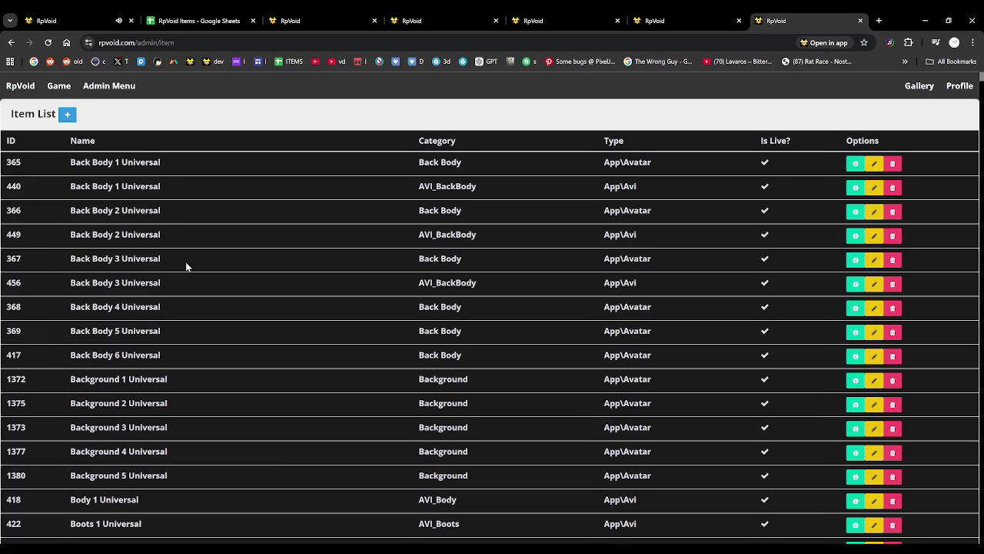
left_click(54, 14)
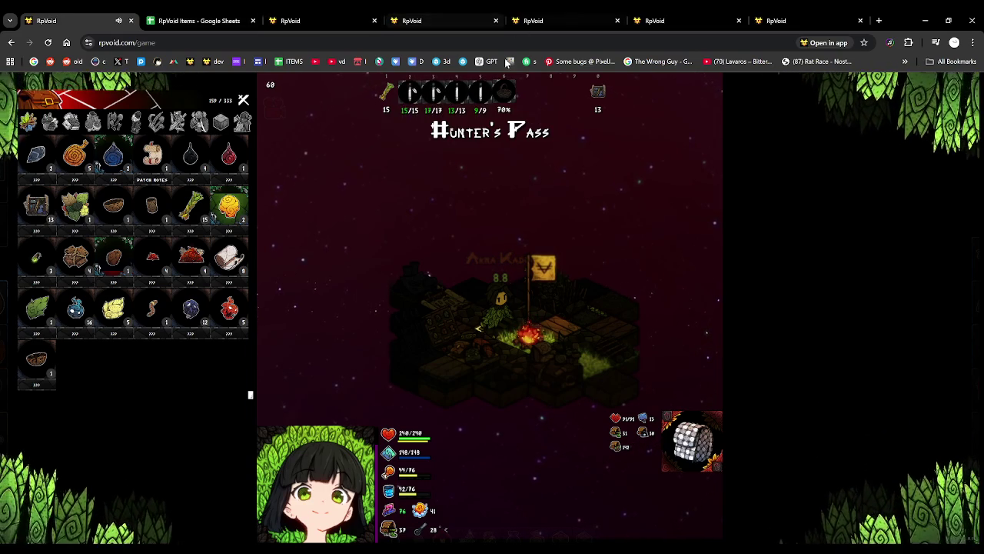
left_click(310, 19)
left_click(423, 16)
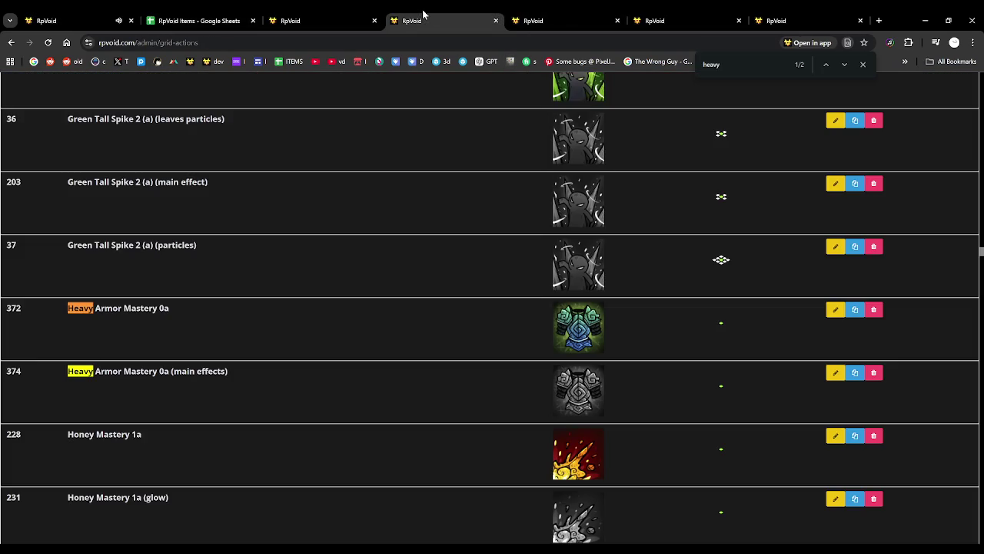
left_click(346, 20)
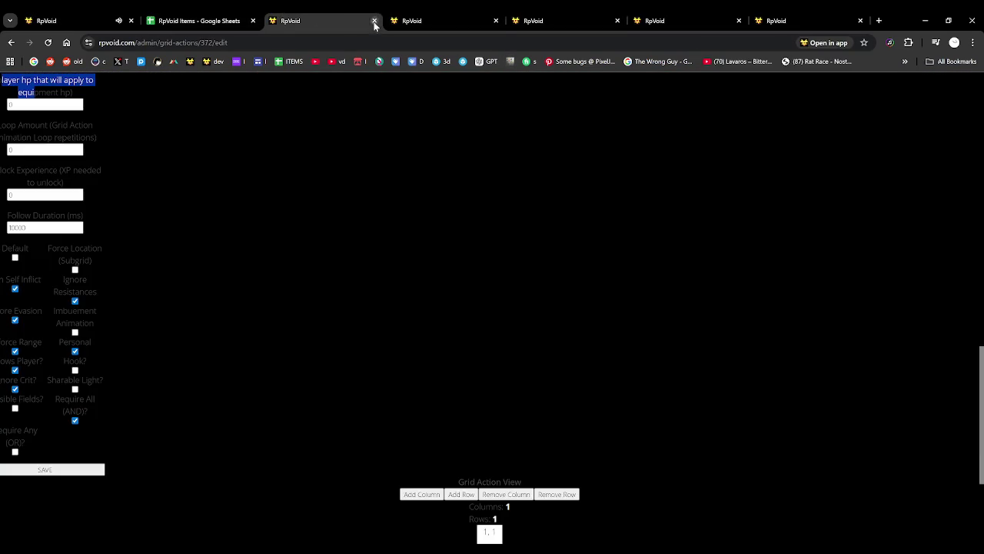
Search the item list for 'armor' and briefly check item 1517's edit page.
left_click(644, 21)
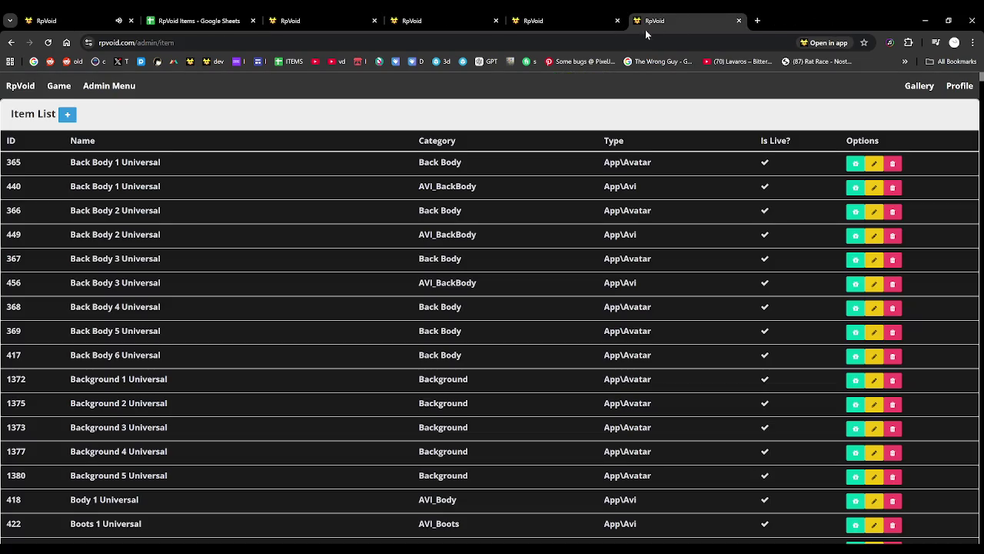
left_click(477, 185)
key("ctrl+f")
type("armor")
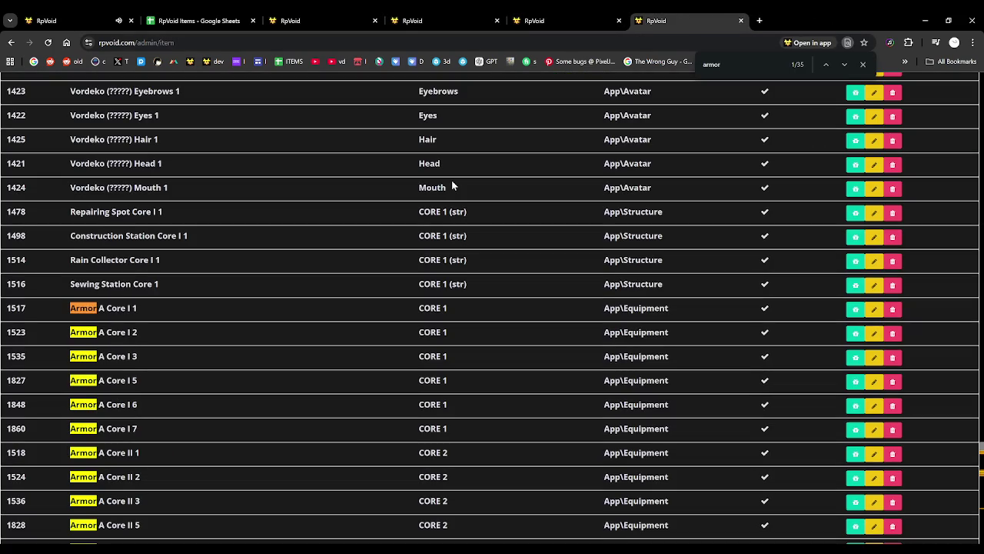
left_click(551, 307)
scroll(589, 321, "down", 3)
scroll(584, 319, "up", 1)
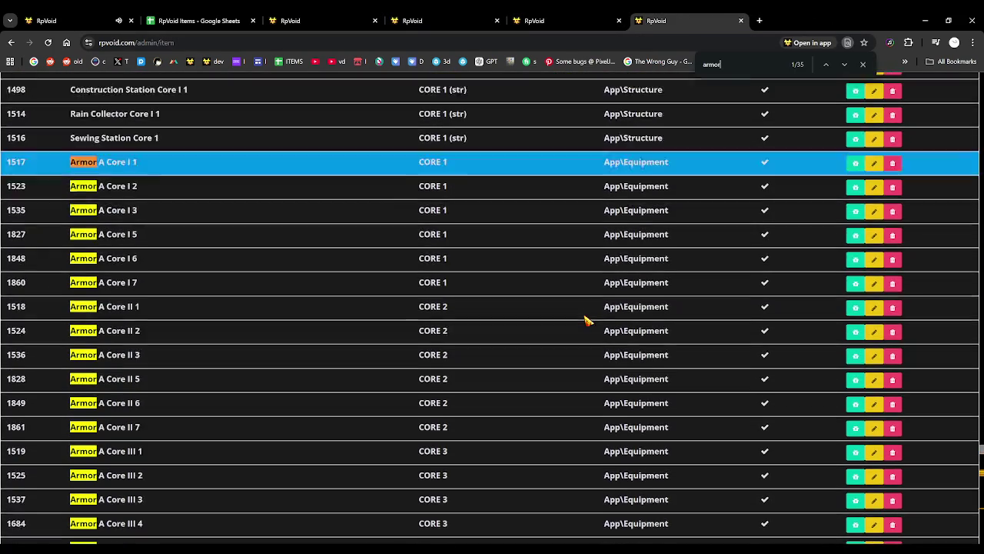
scroll(584, 320, "up", 1)
middle_click(876, 211)
left_click(871, 27)
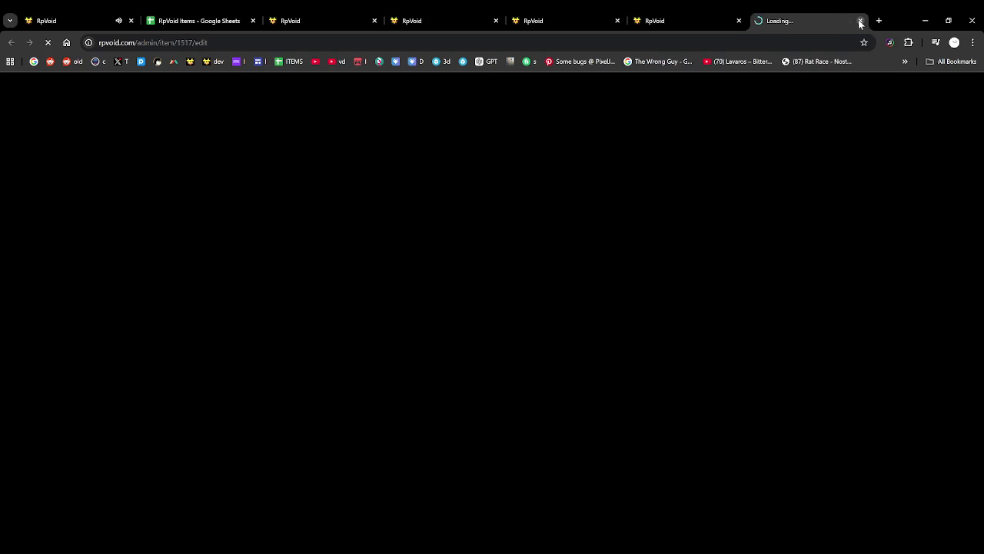
left_click(860, 22)
Narrow the search to 'armor b', open Armor B Core I, II, III items, close extra tabs.
scroll(607, 153, "down", 5)
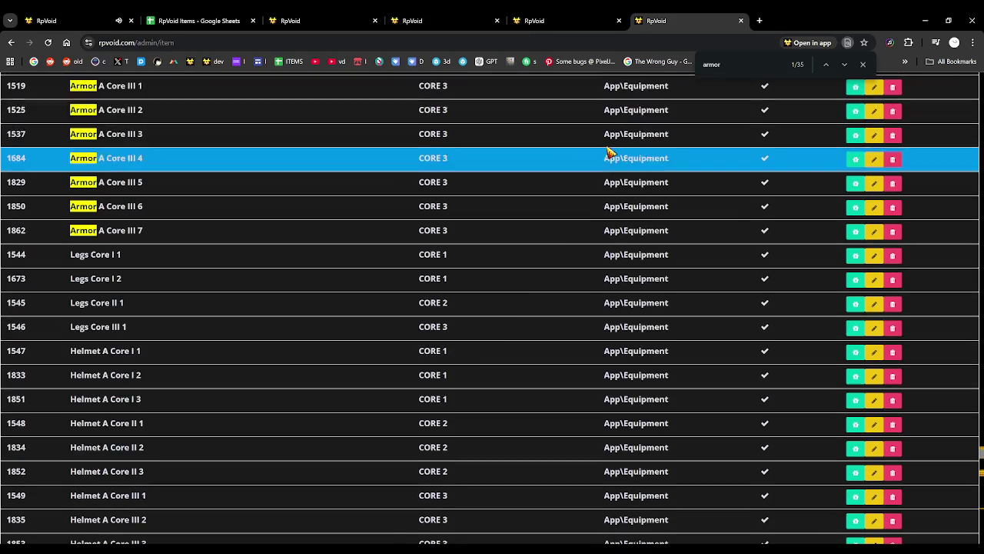
left_click(727, 70)
type("b")
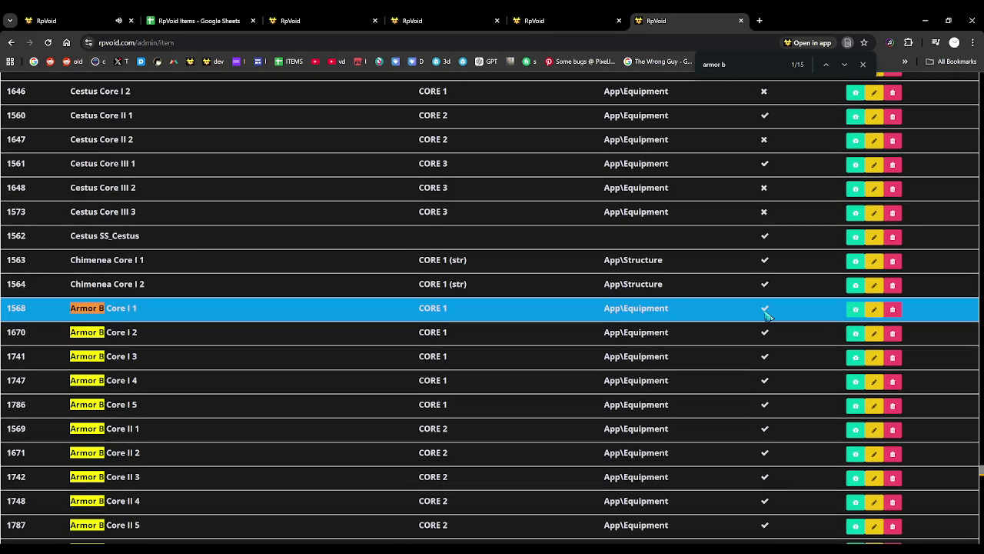
middle_click(873, 308)
left_click(833, 19)
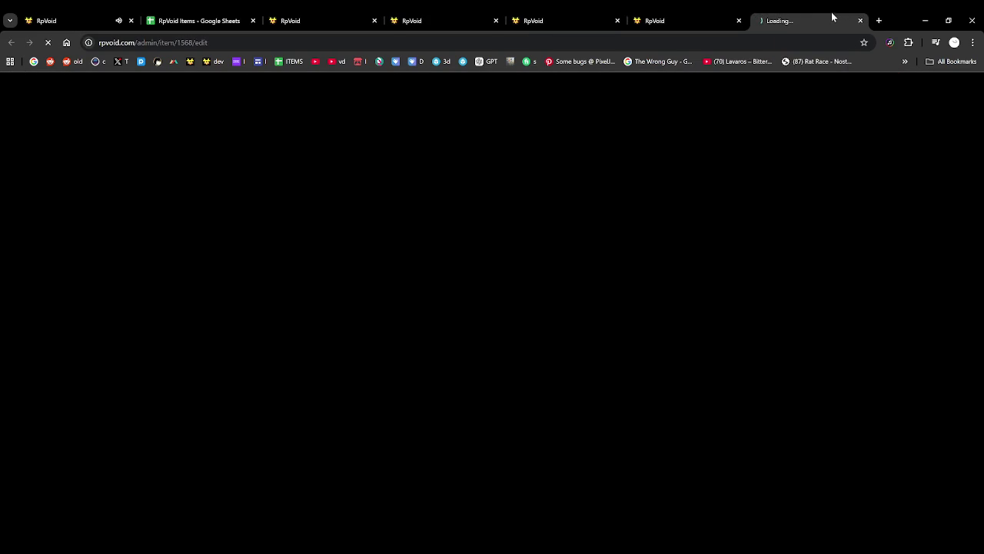
left_click(860, 21)
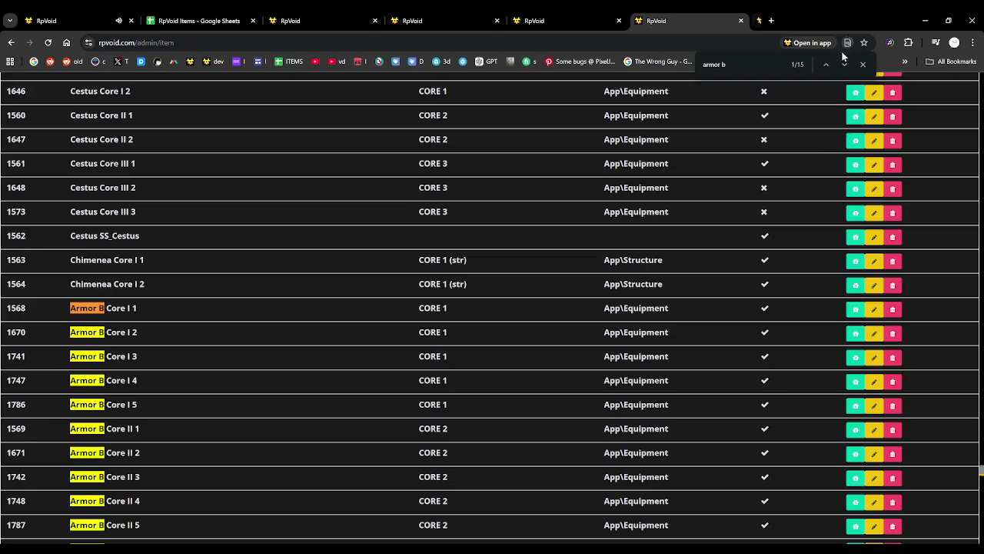
middle_click(856, 309)
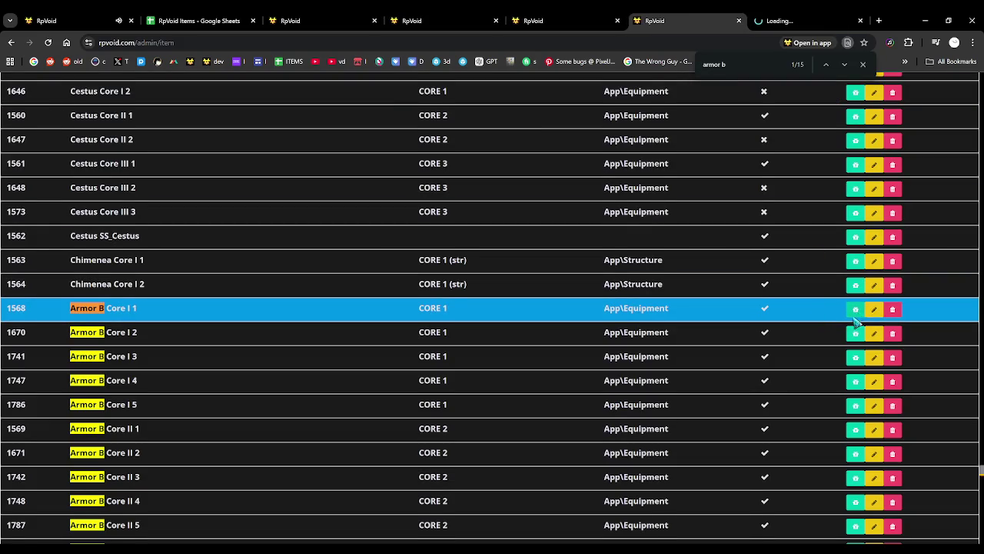
scroll(855, 315, "down", 2)
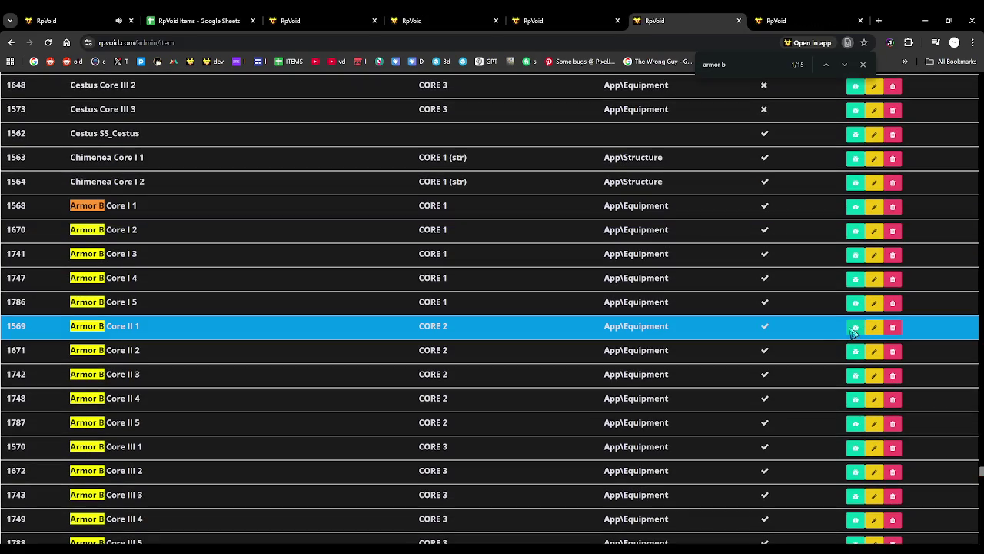
middle_click(853, 329)
scroll(854, 339, "down", 2)
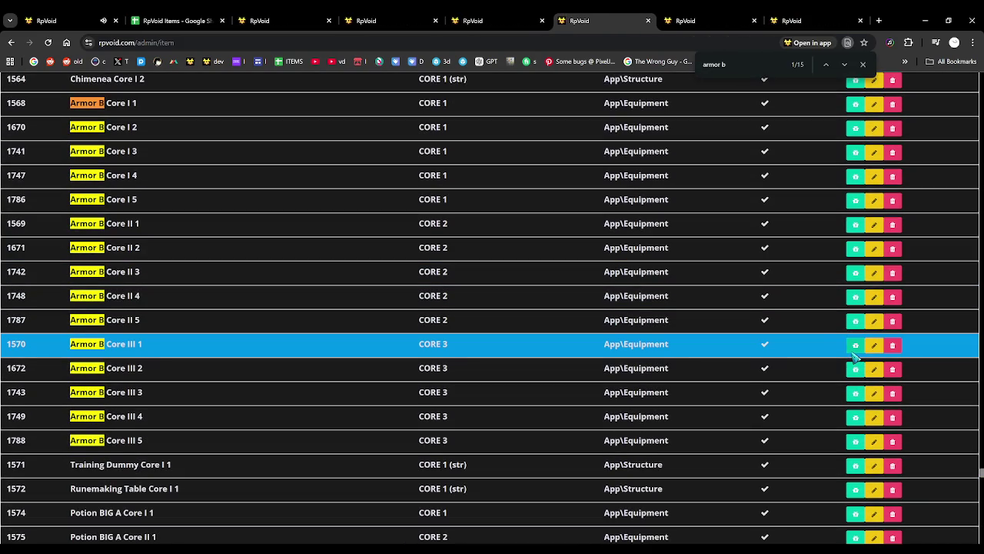
middle_click(856, 345)
left_click(670, 20)
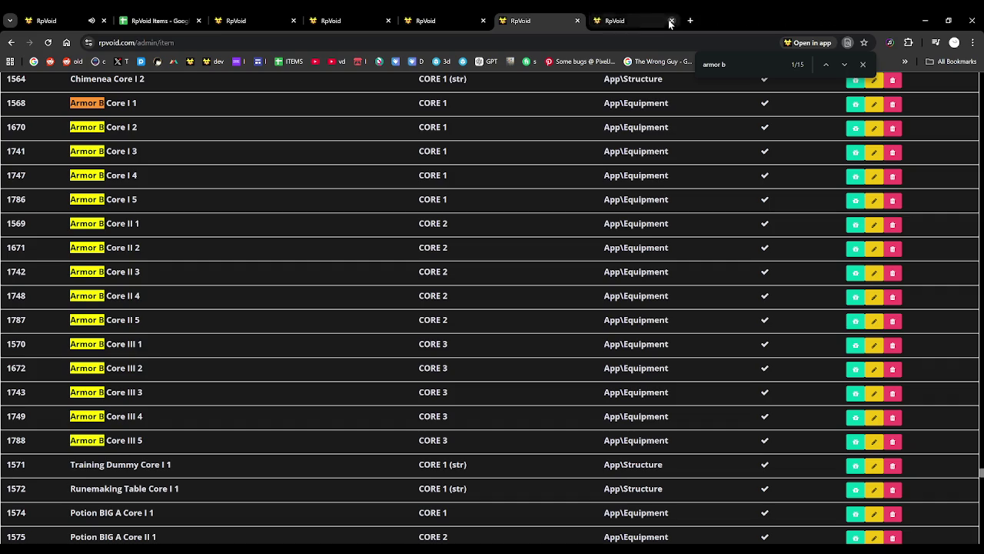
left_click(671, 21)
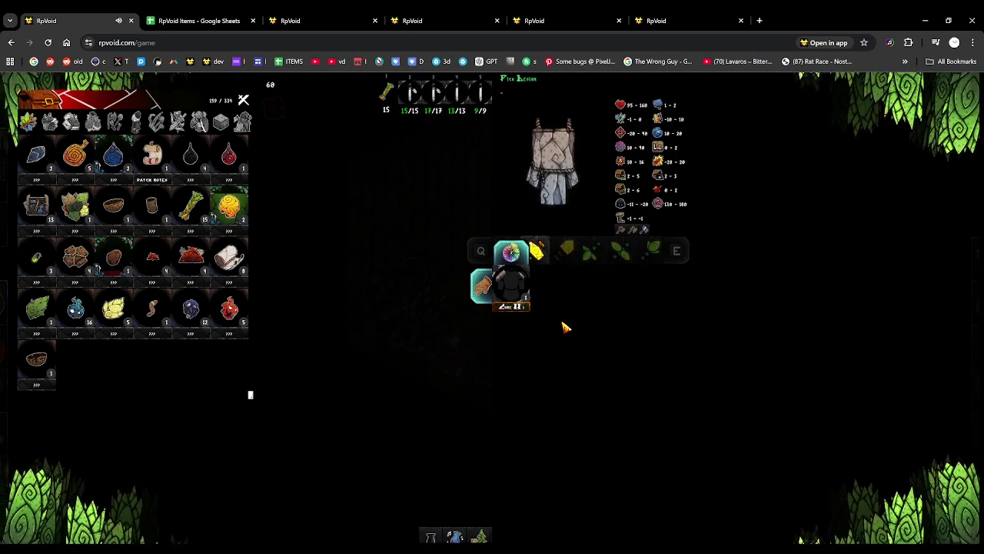
Cancel the current craft, losing the inks, and preview the shirt armour up to tier III.
key("e")
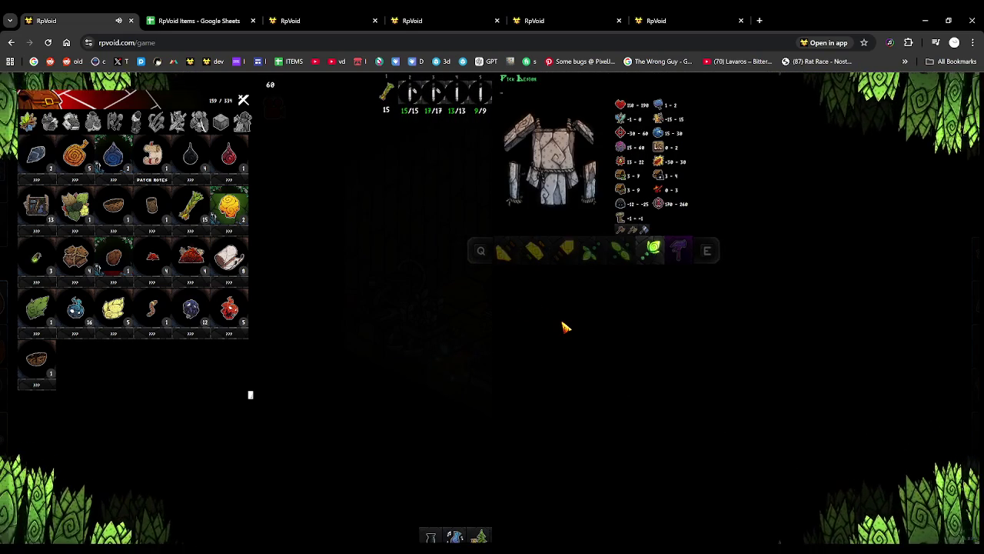
key("q")
left_click(537, 118)
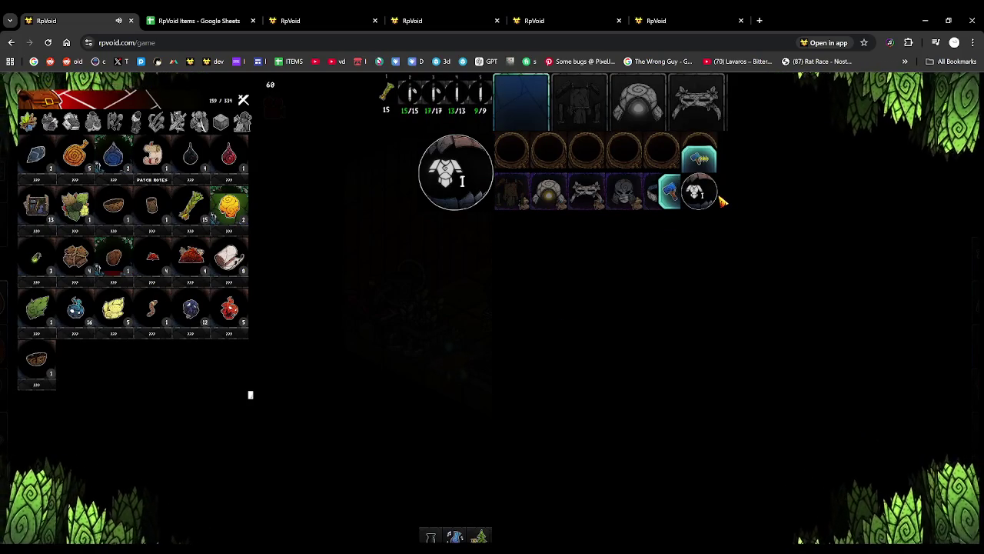
left_click(694, 197)
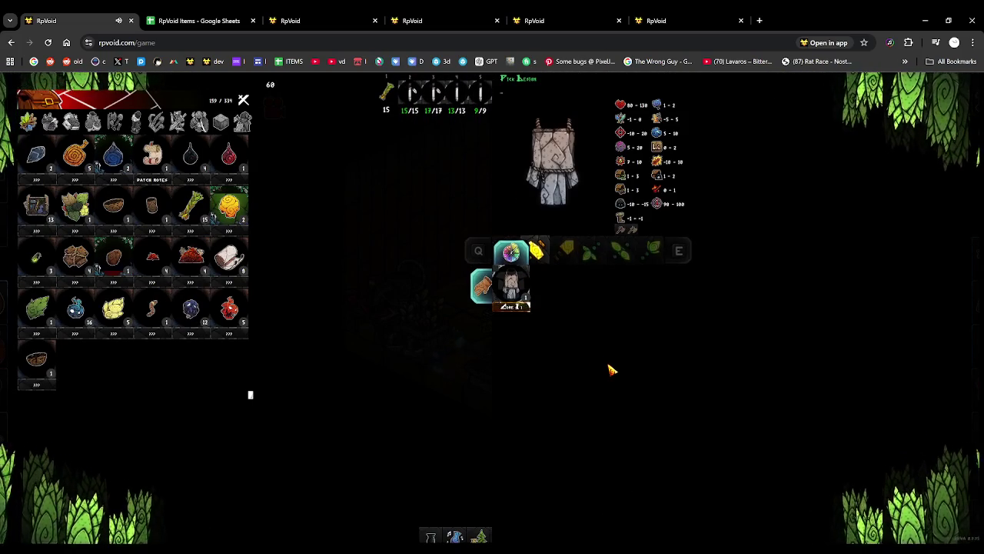
key("e")
key("e")
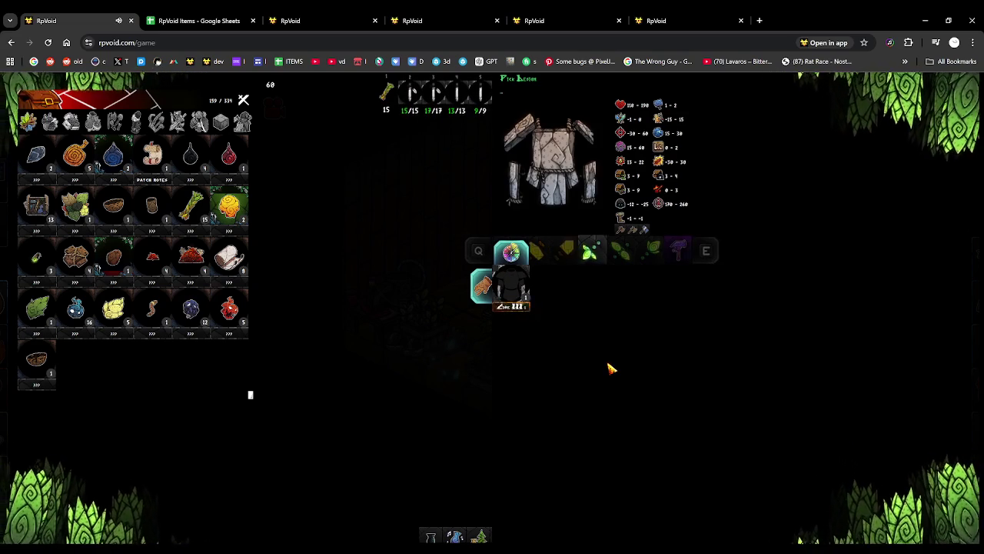
key("e")
key("e")
key("e")
key("e")
key("Escape")
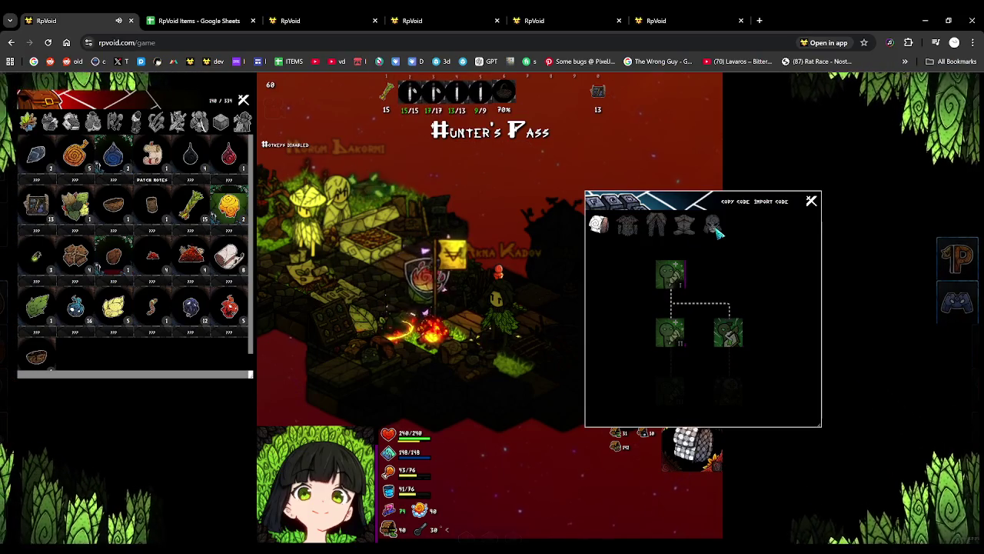
Browse the armour pieces' skill trees and inventory armour, then close the skill tree.
left_click(628, 225)
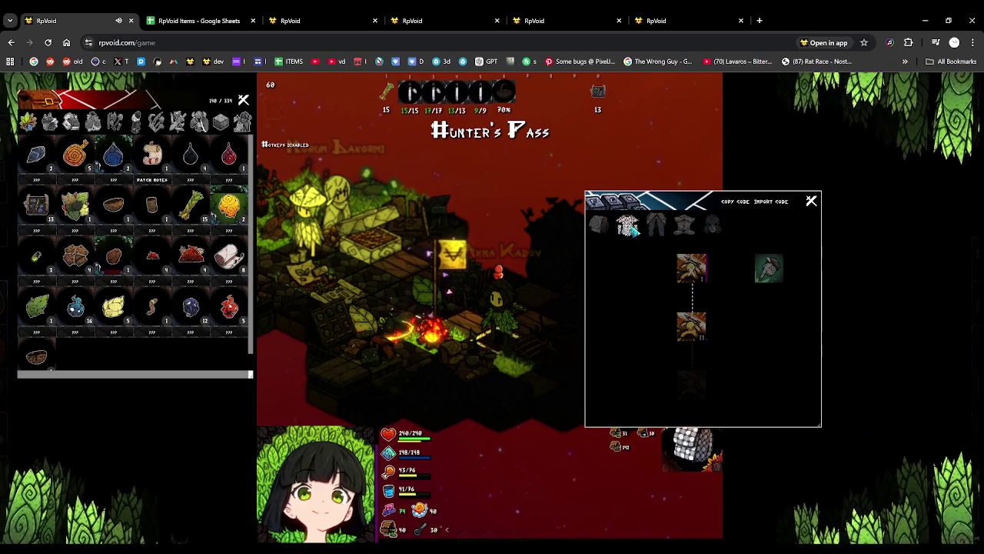
left_click(198, 120)
mouse_move(36, 216)
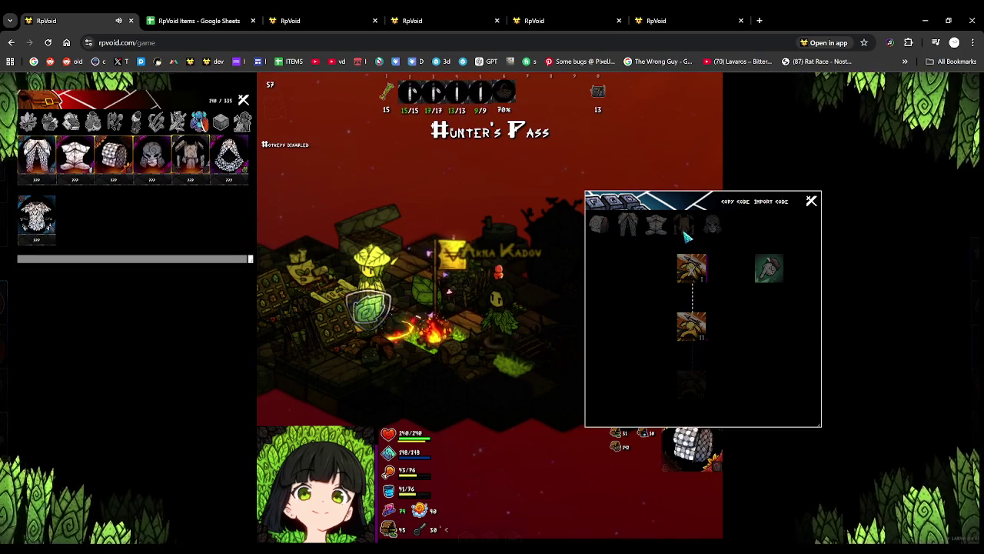
left_click(685, 226)
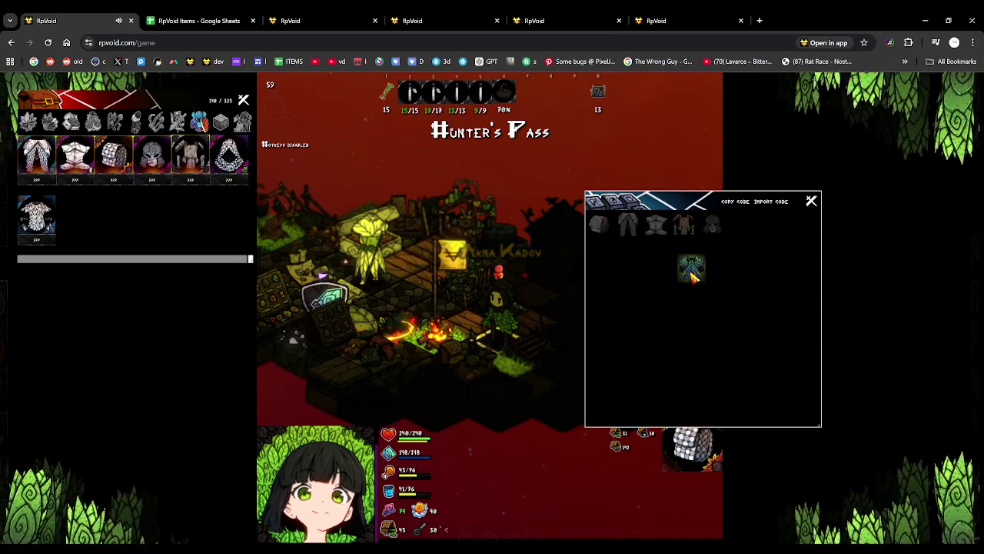
left_click(811, 201)
Cast the Grassveil shadow veil and the blue bubble shield on the character.
key("h")
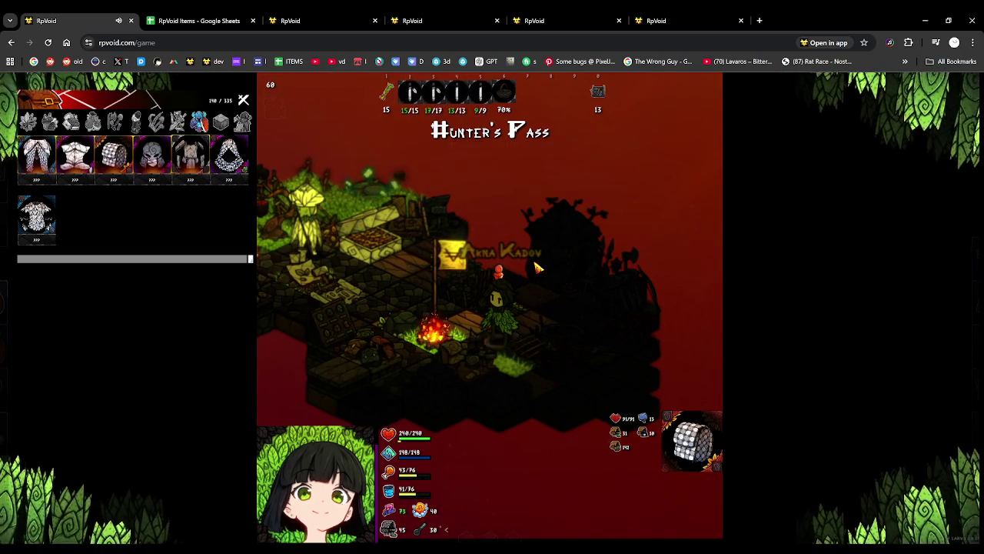
key("e")
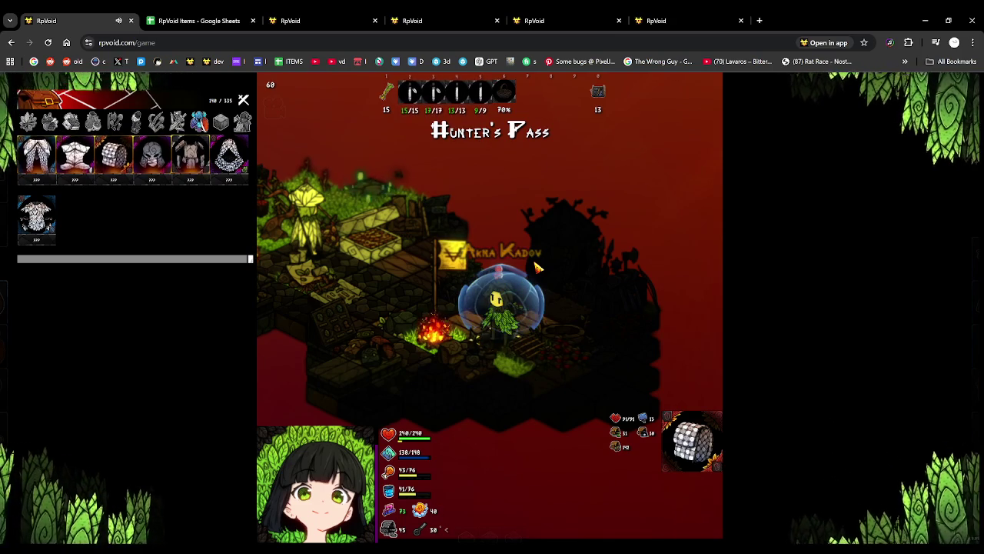
key("h")
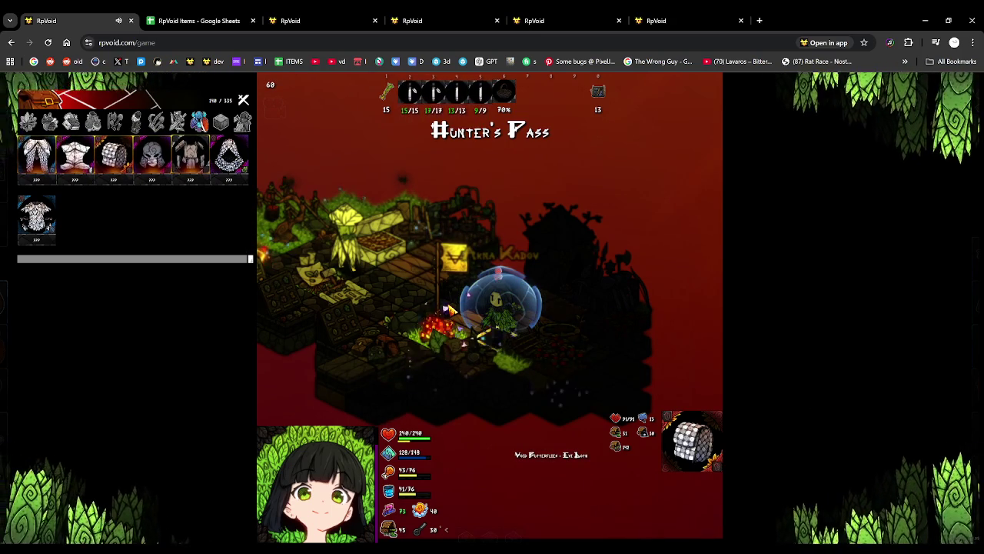
scroll(452, 309, "down", 1)
scroll(454, 311, "down", 1)
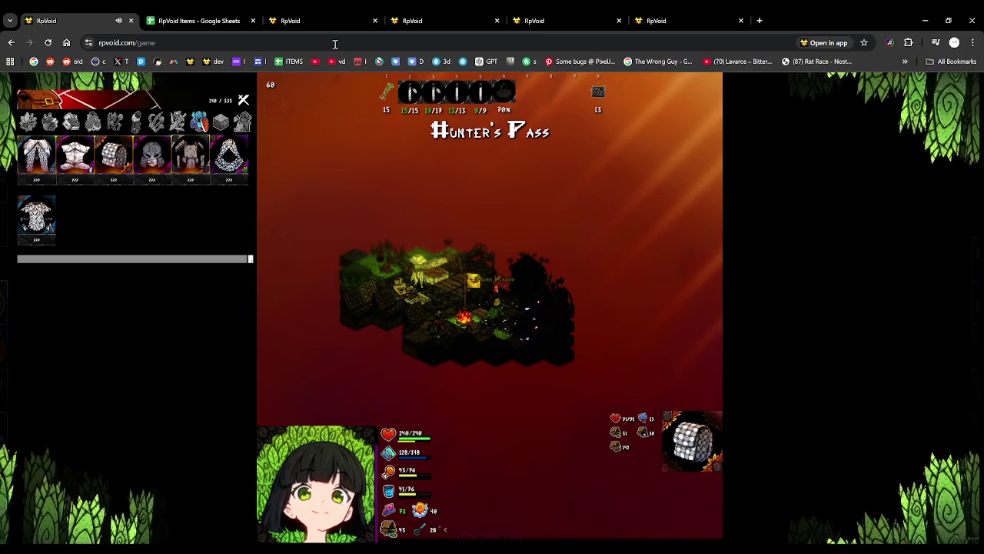
Copy the Phys Res values from BM18:BO18 into BQ18:BS18.
key("ctrl+Tab")
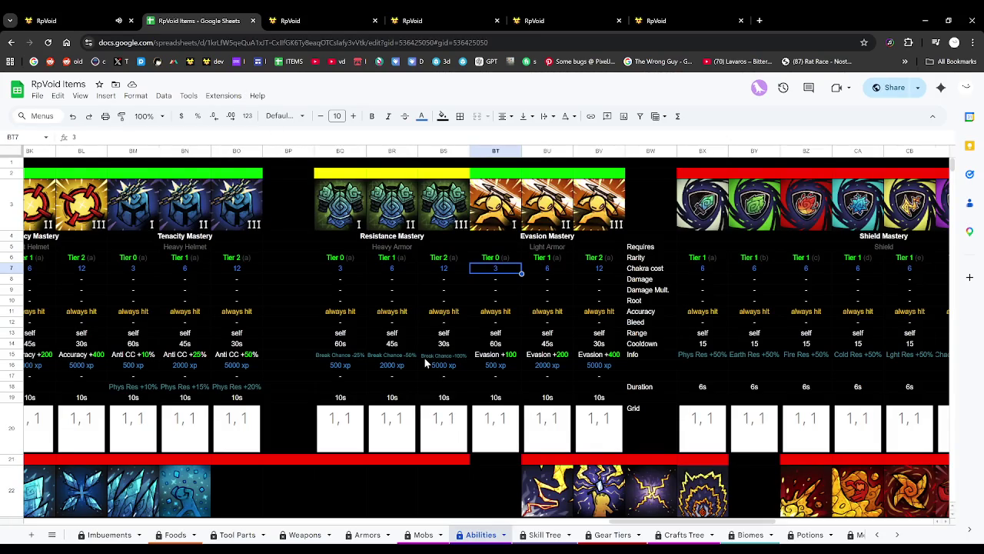
scroll(424, 357, "left", 2)
scroll(397, 368, "left", 2)
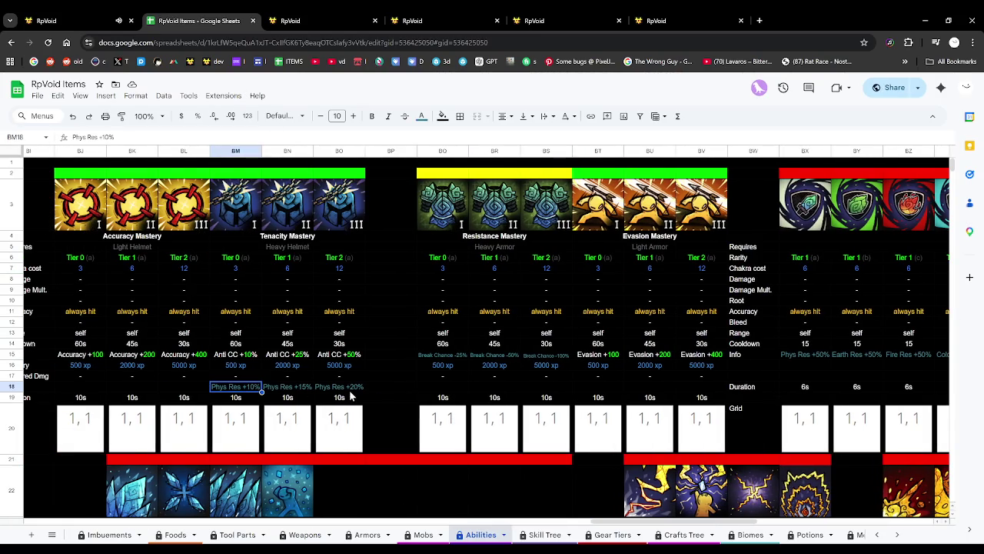
left_click_drag(235, 386, 339, 386)
key("ctrl+c")
left_click(438, 387)
key("ctrl+v")
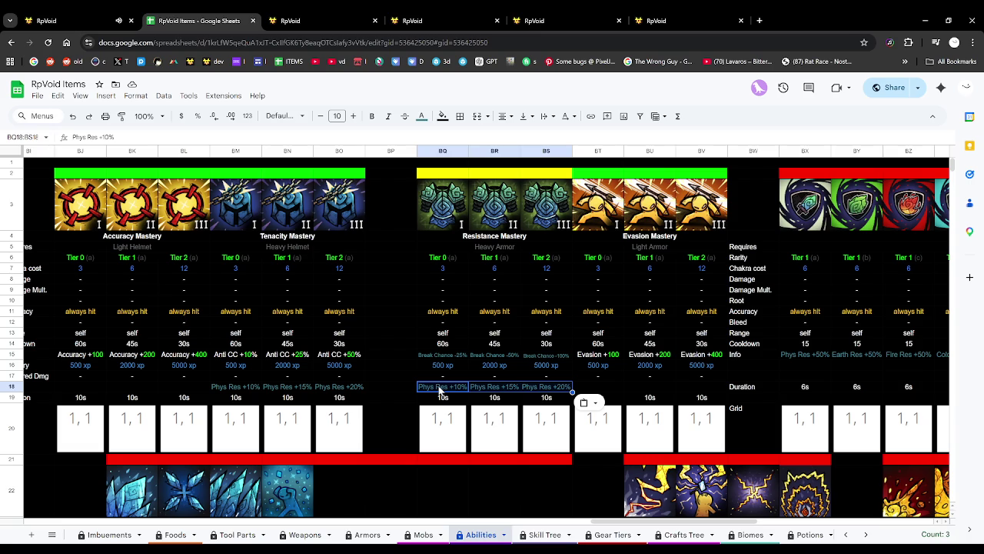
Change BQ18 to All Res +5% and fill it across BR18 and BS18.
left_click(439, 389)
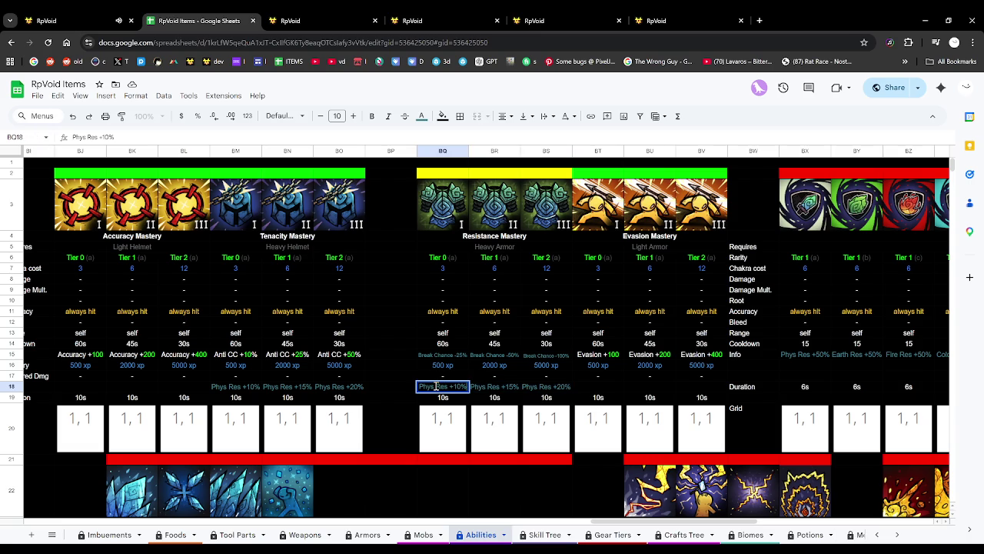
double_click(436, 386)
left_click_drag(436, 386, 417, 386)
type("A")
type("ll")
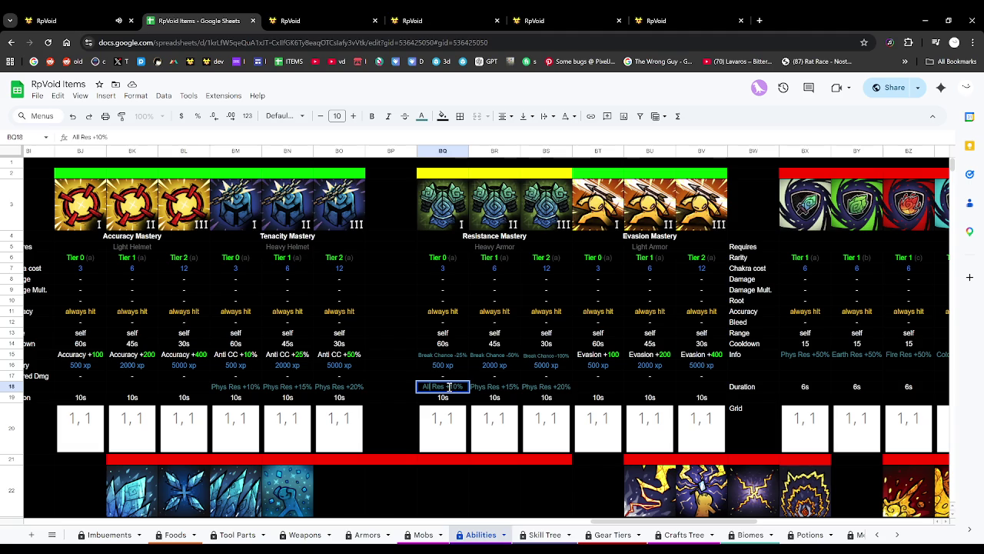
double_click(456, 386)
type("5")
key("Return")
left_click(456, 386)
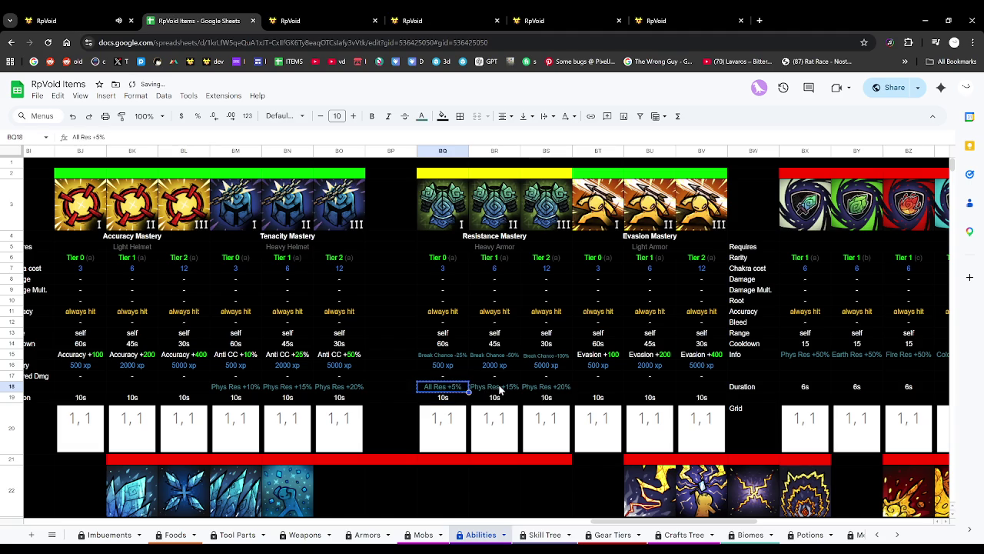
left_click_drag(468, 391, 544, 391)
Set the All Res bonuses in BQ18:BS18 to +3%, +6% and +10%.
left_click(507, 387)
double_click(507, 387)
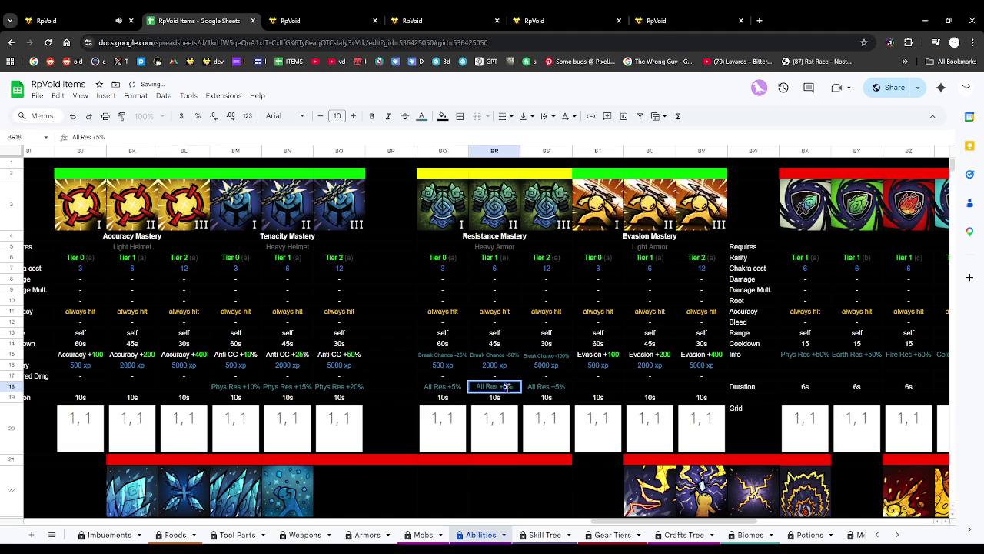
type("10")
left_click(554, 392)
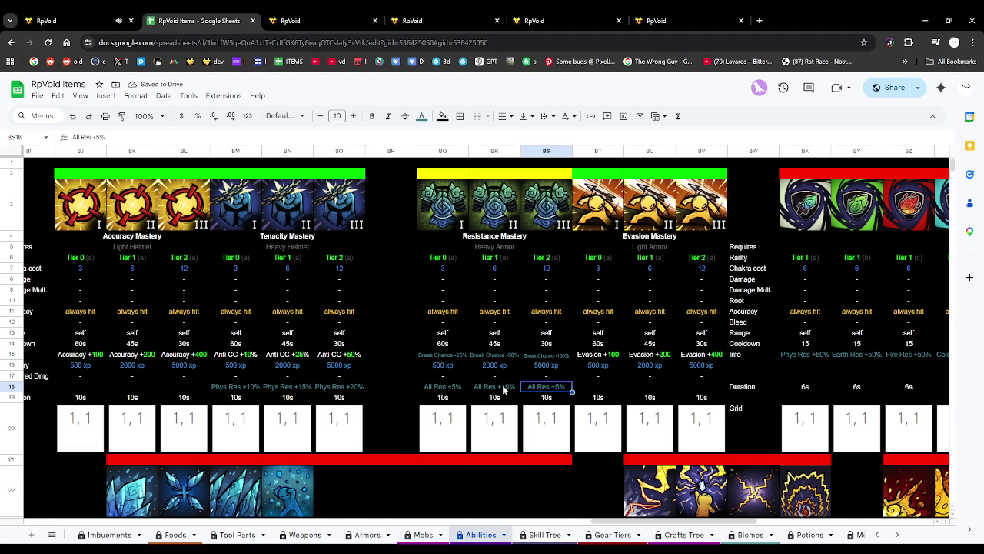
left_click(455, 387)
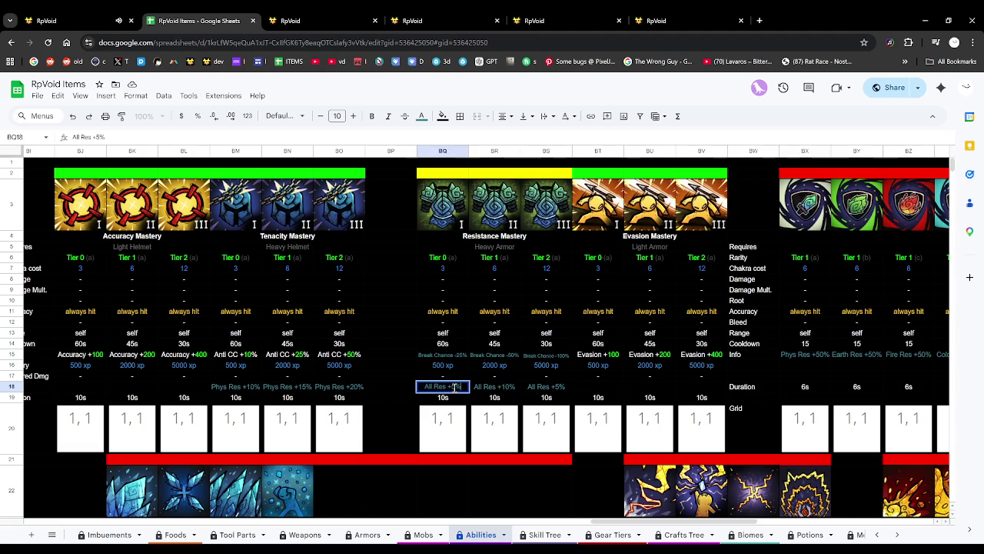
type("3")
left_click(507, 387)
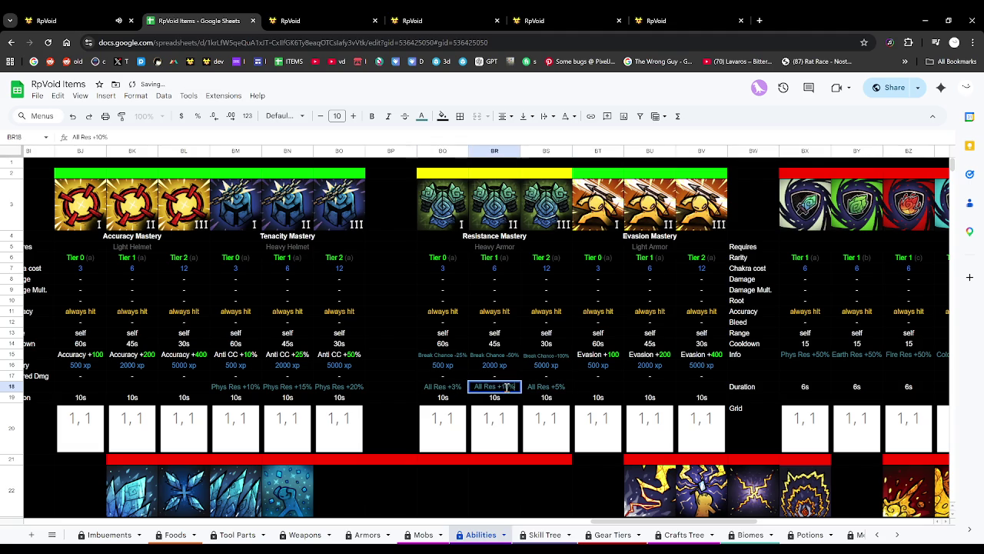
type("6")
left_click(552, 388)
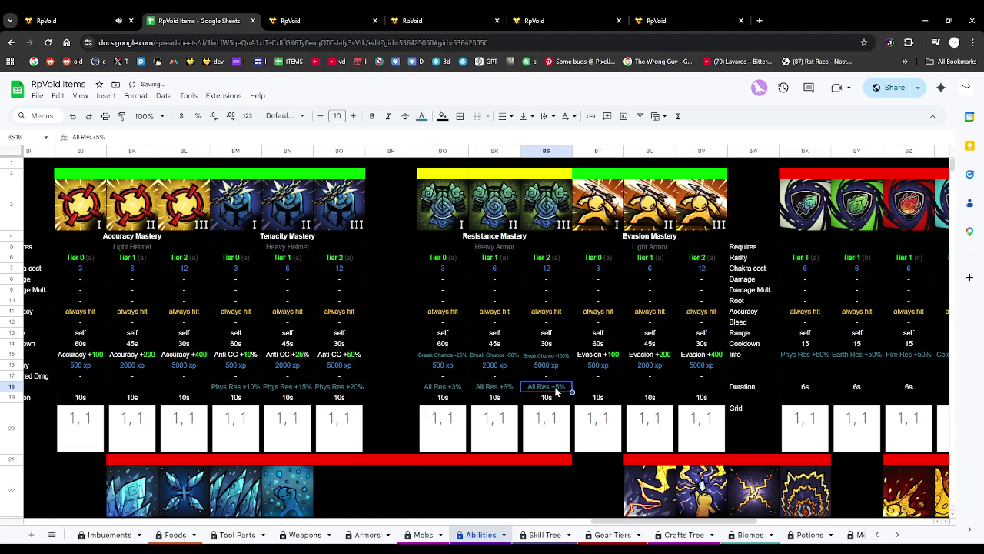
type("10")
left_click(551, 398)
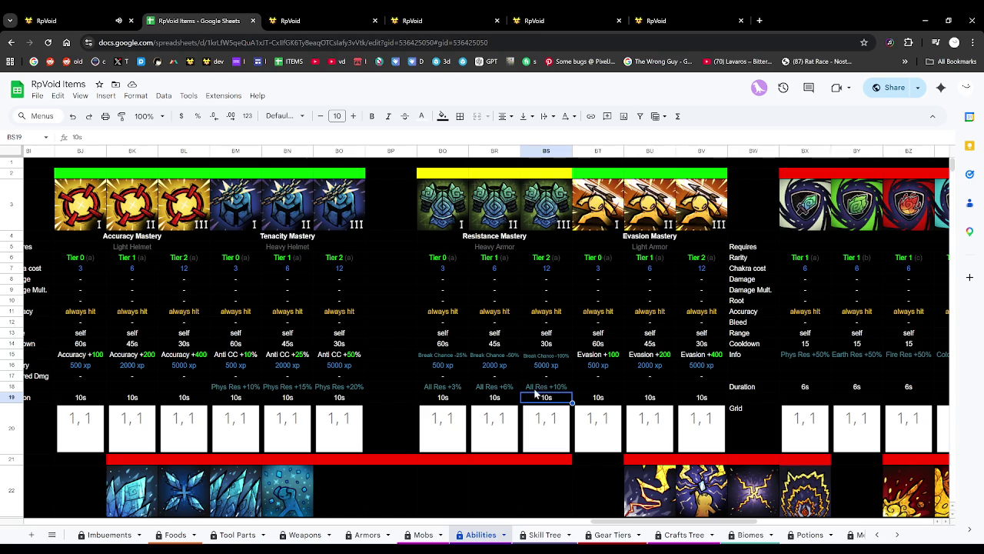
Check the All Res cells BQ18:BS18, then bring up the RpVoid game tab.
left_click(461, 389)
left_click(513, 390)
left_click(543, 389)
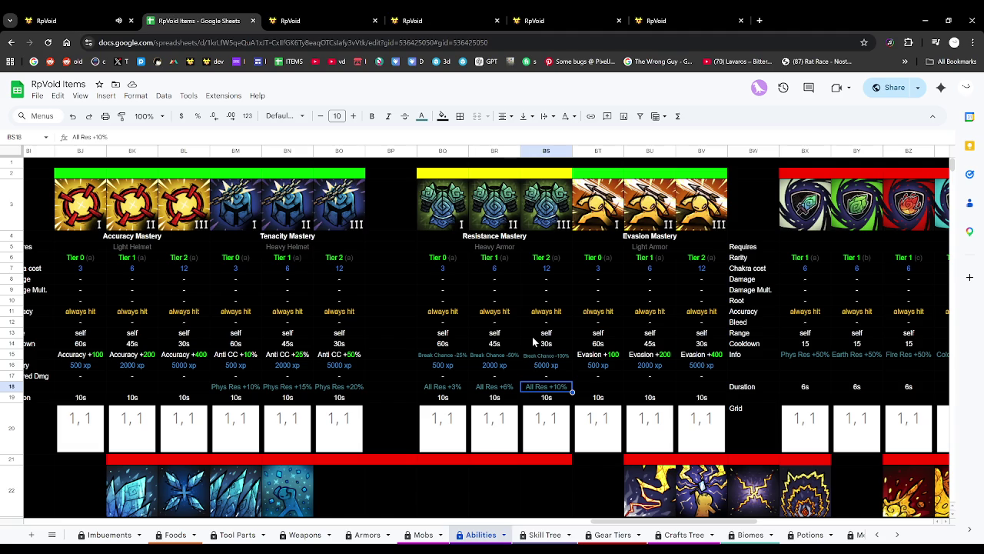
left_click(496, 387)
left_click(457, 387)
left_click(136, 15)
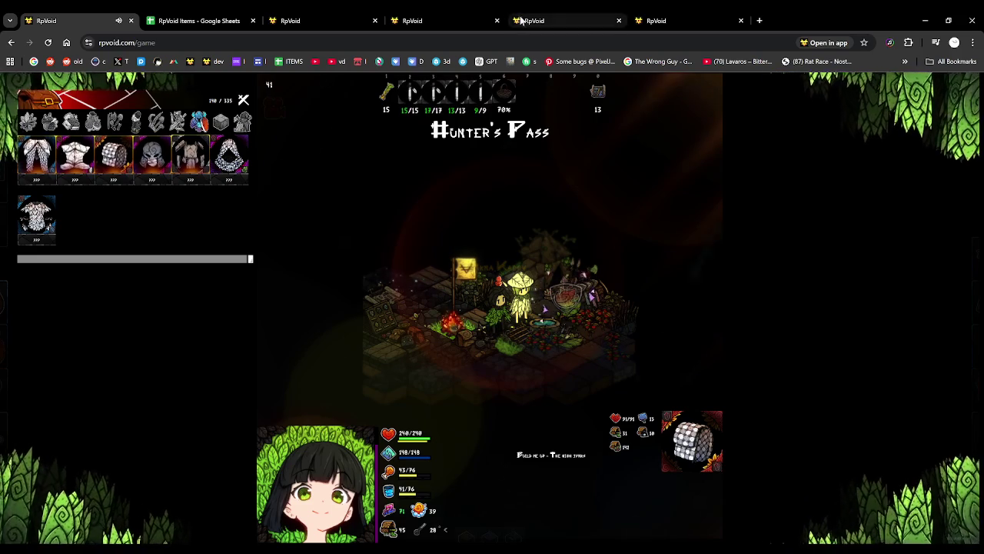
Switch back to the RpVoid Items spreadsheet and select the Tenacity Mastery icon cell BM3.
left_click(220, 16)
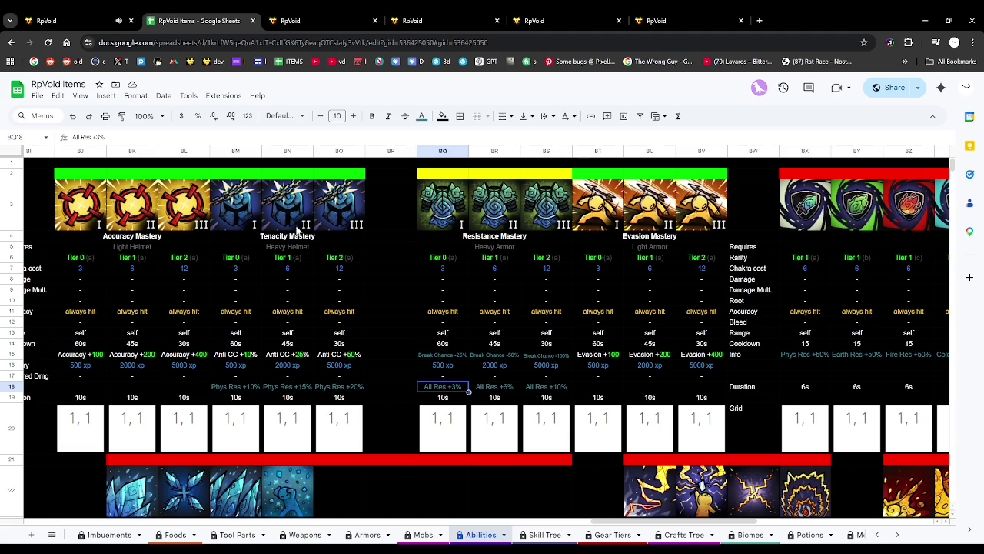
scroll(318, 211, "down", 3)
scroll(318, 211, "up", 5)
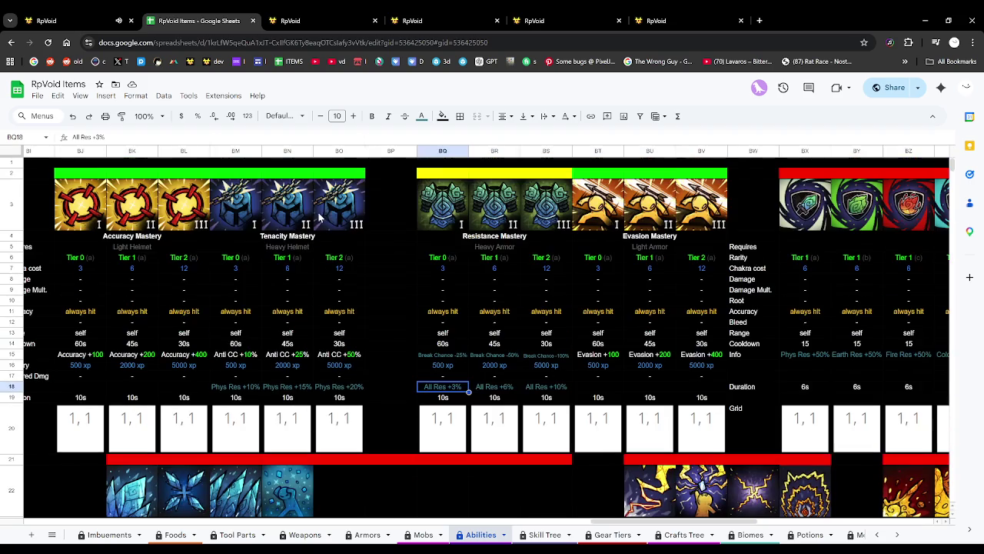
left_click(247, 196)
Copy the Tenacity Mastery block BM2:BO20 and park a copy at BQ21.
left_click_drag(235, 172, 353, 422)
key("ctrl+c")
scroll(439, 367, "down", 5)
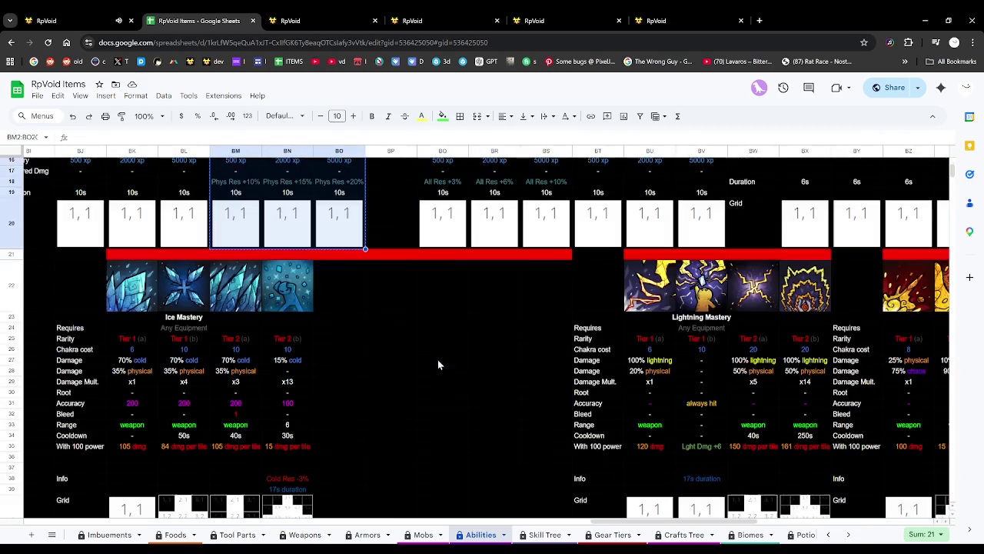
left_click(451, 258)
key("ctrl+v")
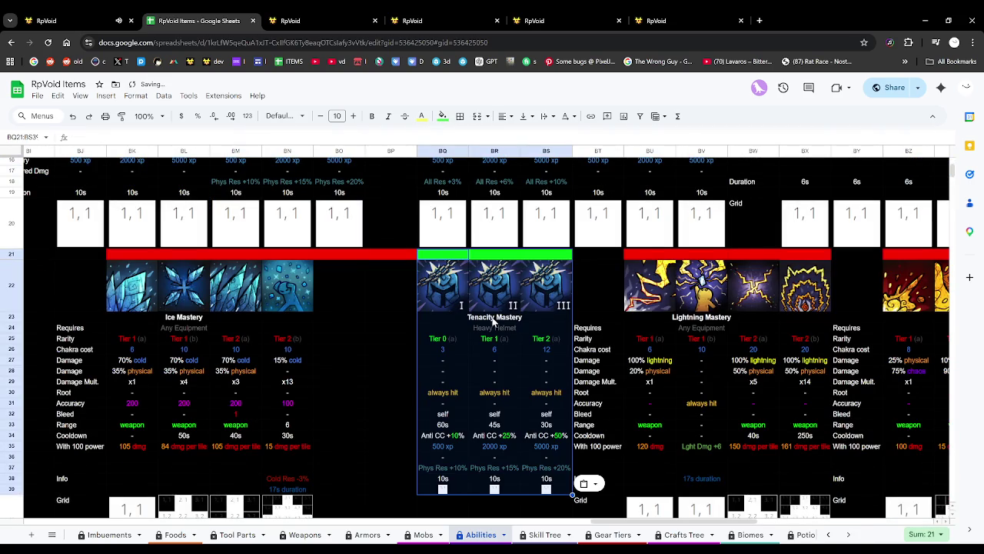
Copy the Evasion Mastery block from BT2 into BM2.
scroll(495, 321, "up", 5)
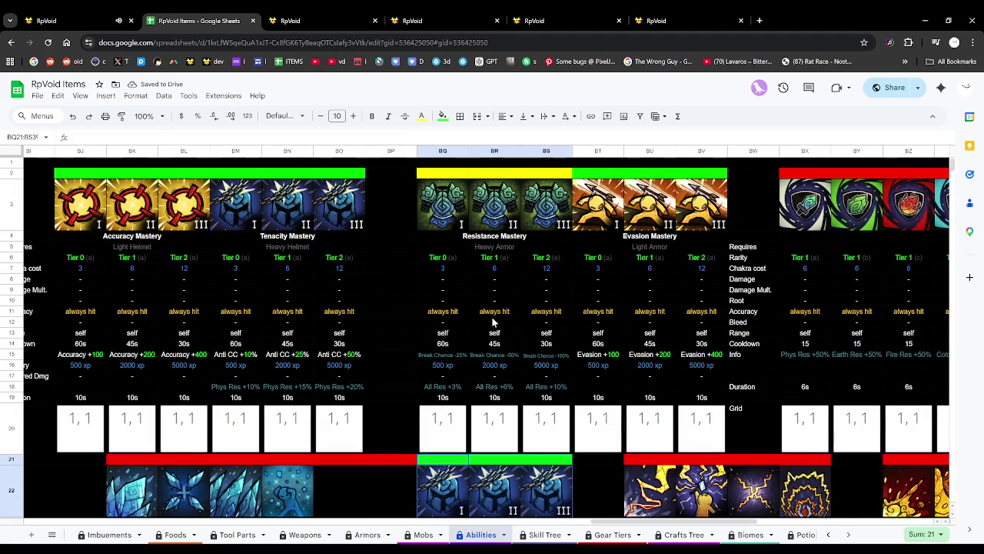
left_click(598, 173)
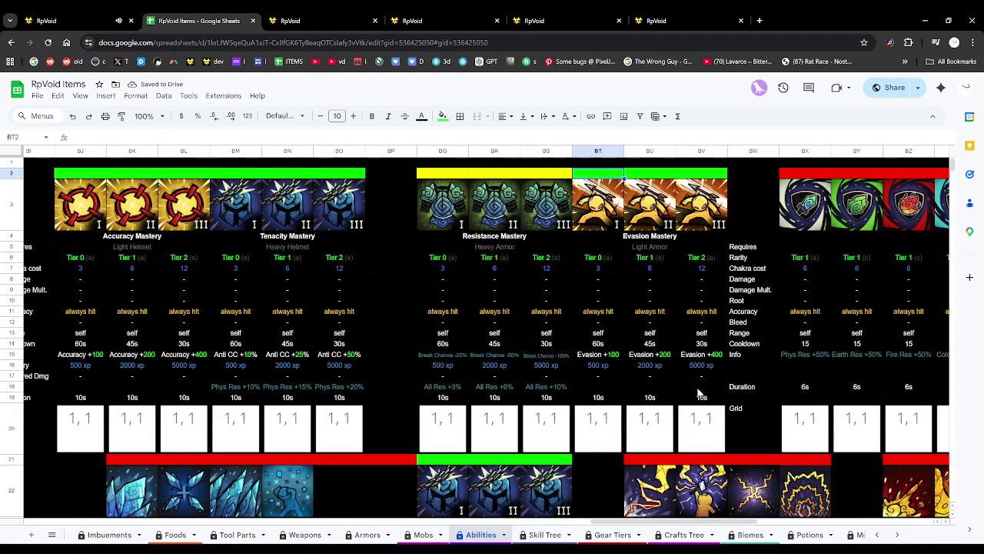
key("ctrl+c")
left_click(237, 173)
key("ctrl+v")
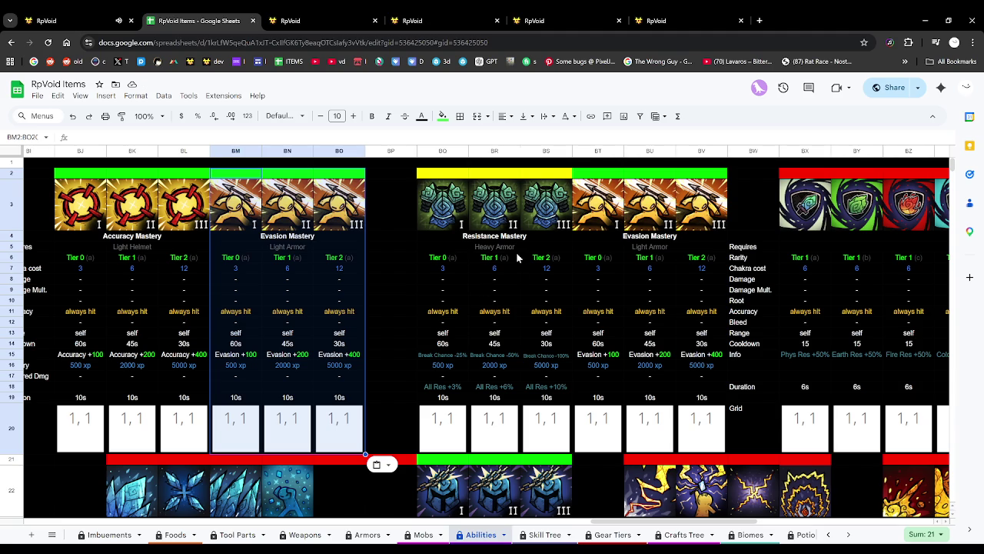
Copy the Resistance Mastery block from BQ2 into BT2.
left_click(443, 174)
left_click(558, 425, "shift")
key("ctrl+c")
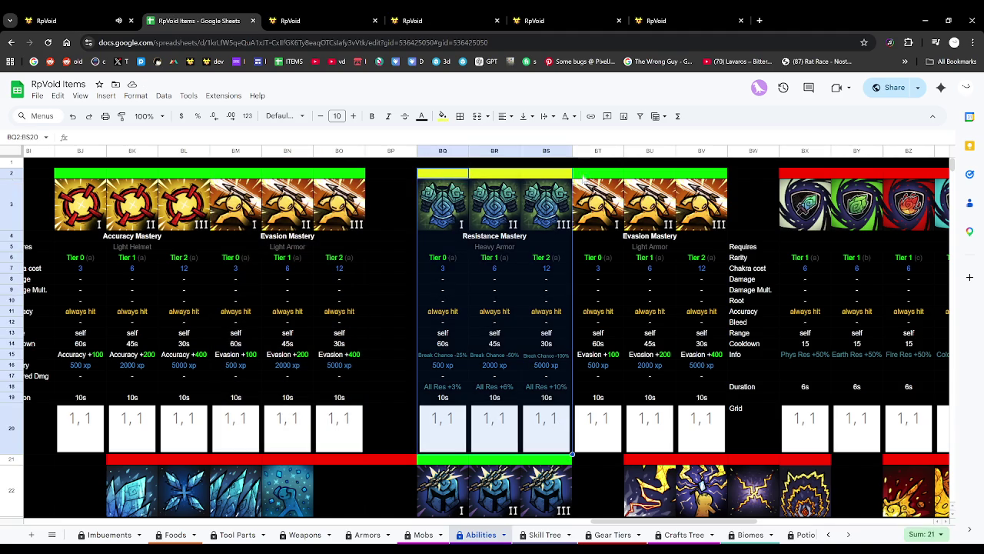
left_click(598, 174)
key("ctrl+v")
Copy the parked Tenacity Mastery block from BQ21 into BQ2.
scroll(443, 296, "down", 2)
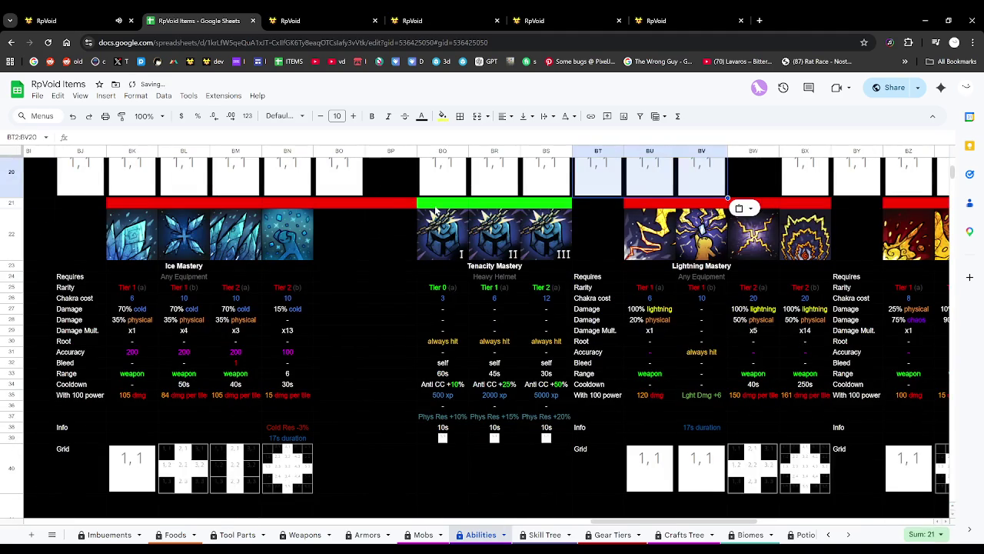
left_click(437, 239)
left_click(564, 431, "shift")
scroll(553, 431, "up", 5)
key("ctrl+c")
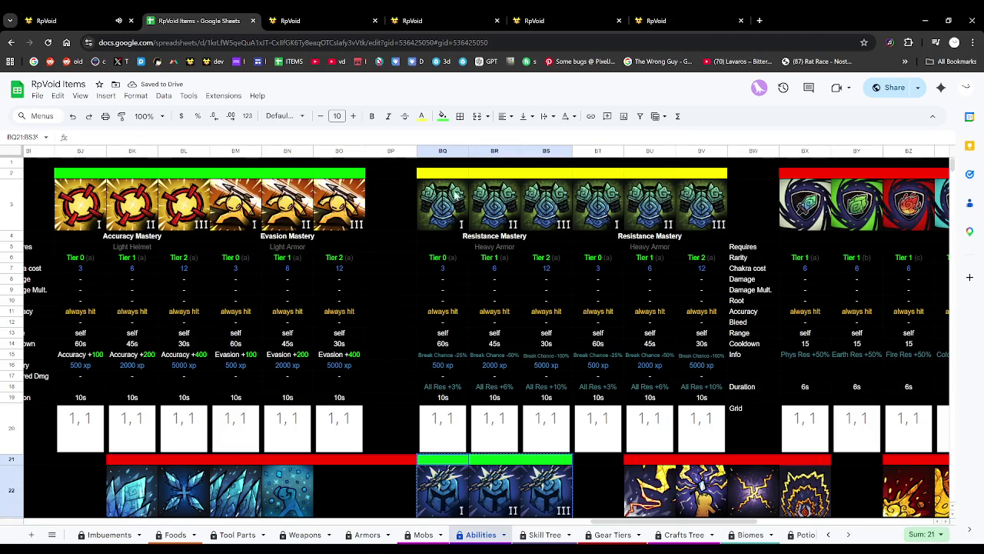
left_click(450, 174)
key("ctrl+v")
Clear the leftover Tenacity copy and recolour the green BQ21:BS21 bar to match the row.
scroll(483, 307, "down", 3)
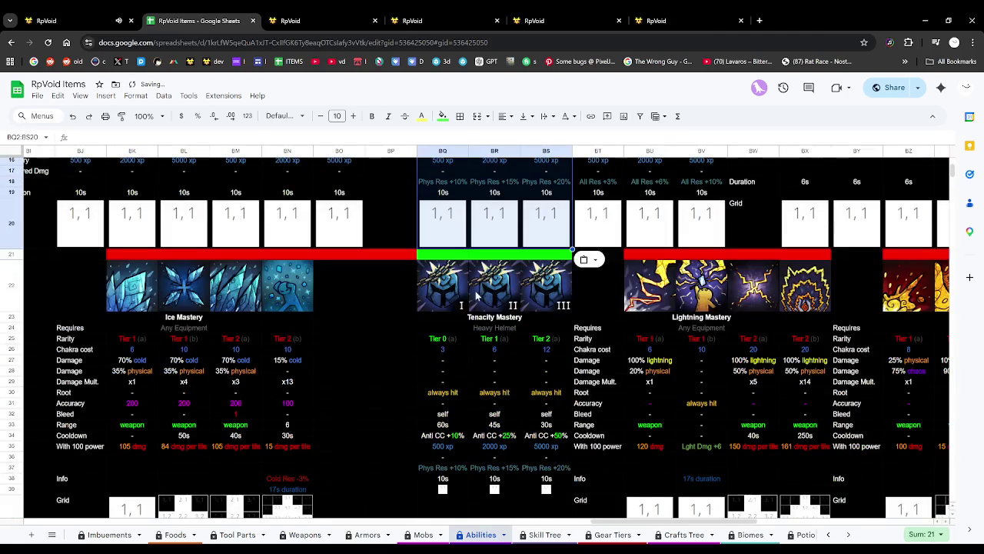
left_click(444, 262)
left_click(545, 467, "shift")
key("Delete")
left_click(549, 263, "shift")
left_click(442, 116)
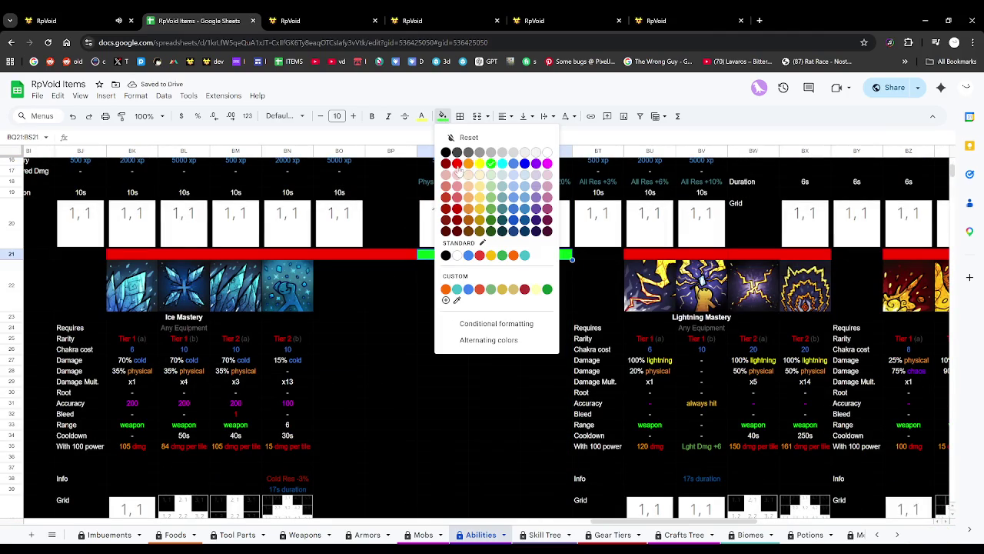
left_click(446, 151)
left_click(488, 317)
scroll(488, 322, "up", 5)
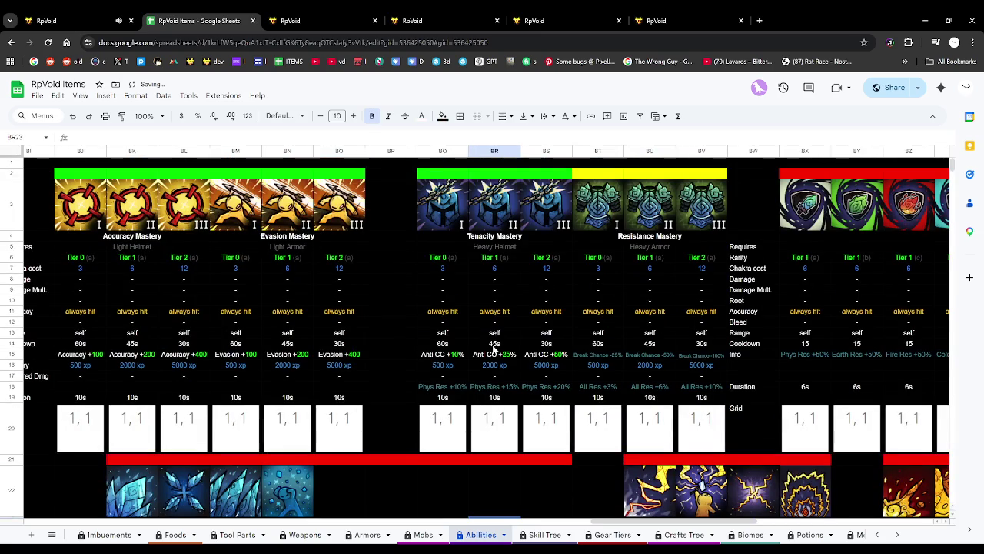
left_click(386, 263)
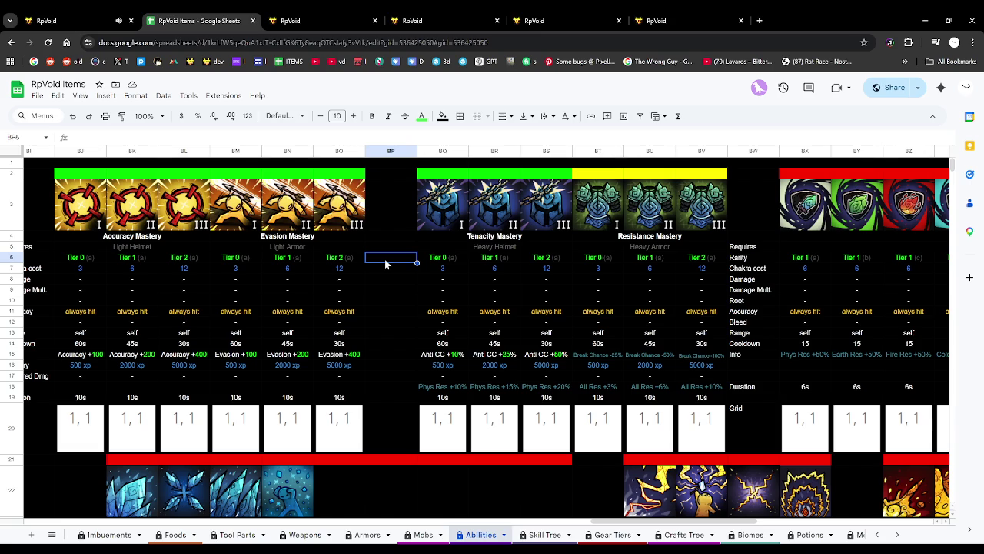
Check the Resistance Mastery duration, All Res +3% and Break Chance cells, then return to grid action 372.
left_click(649, 398)
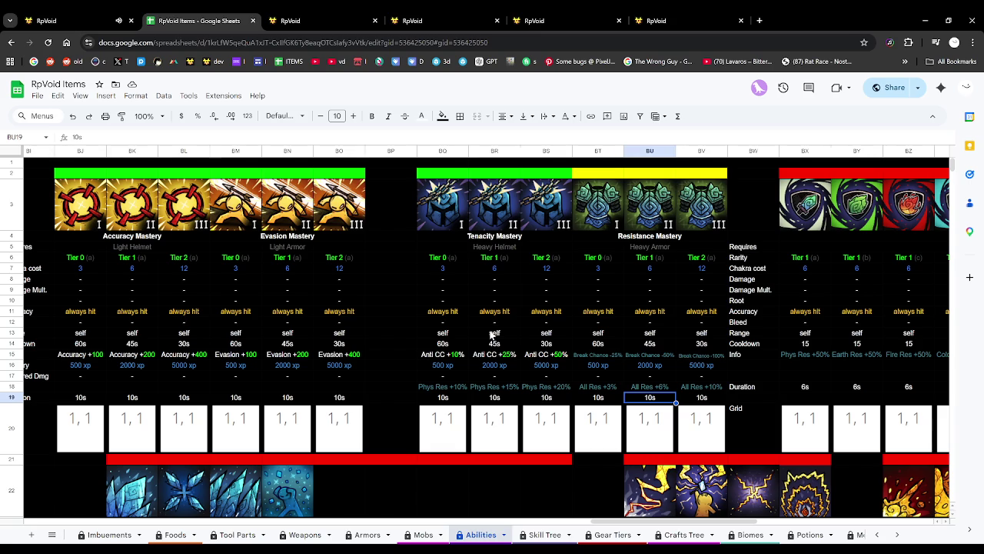
left_click(606, 382)
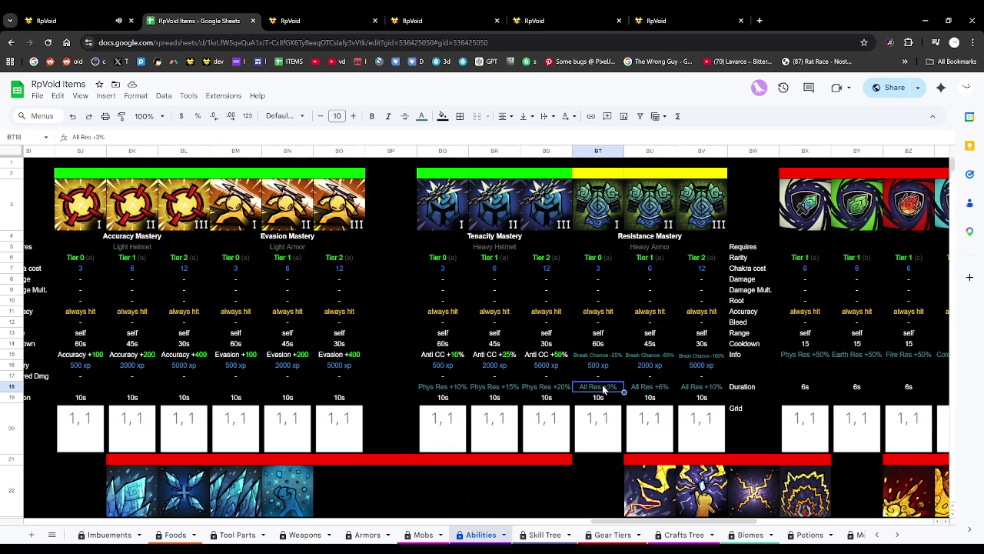
key("Up")
key("Up")
key("Up")
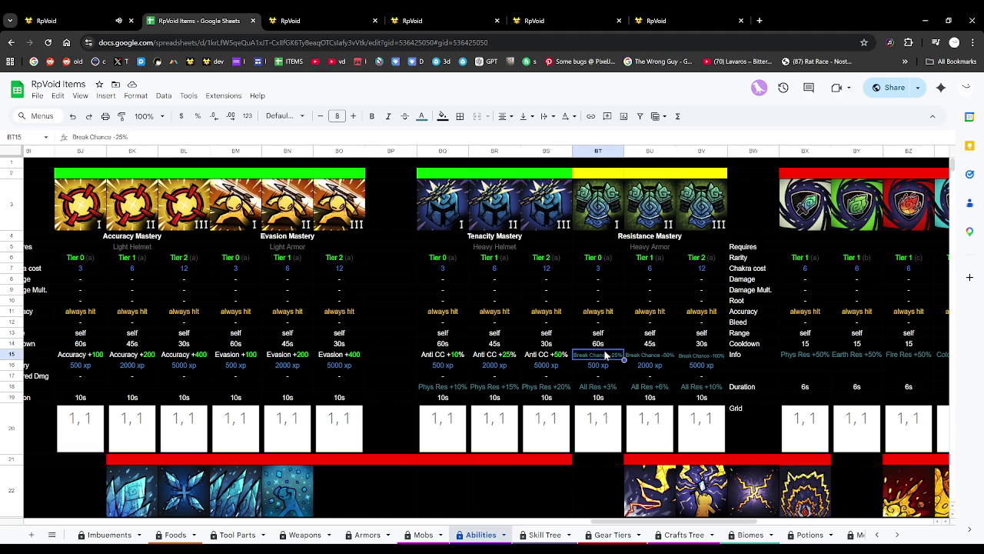
key("Right")
key("Right")
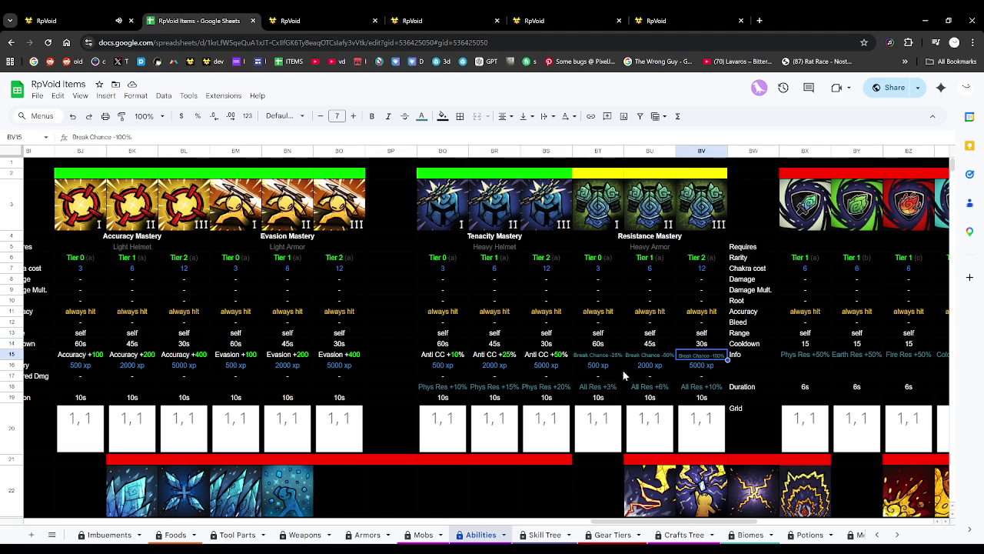
left_click(451, 20)
scroll(467, 272, "up", 10)
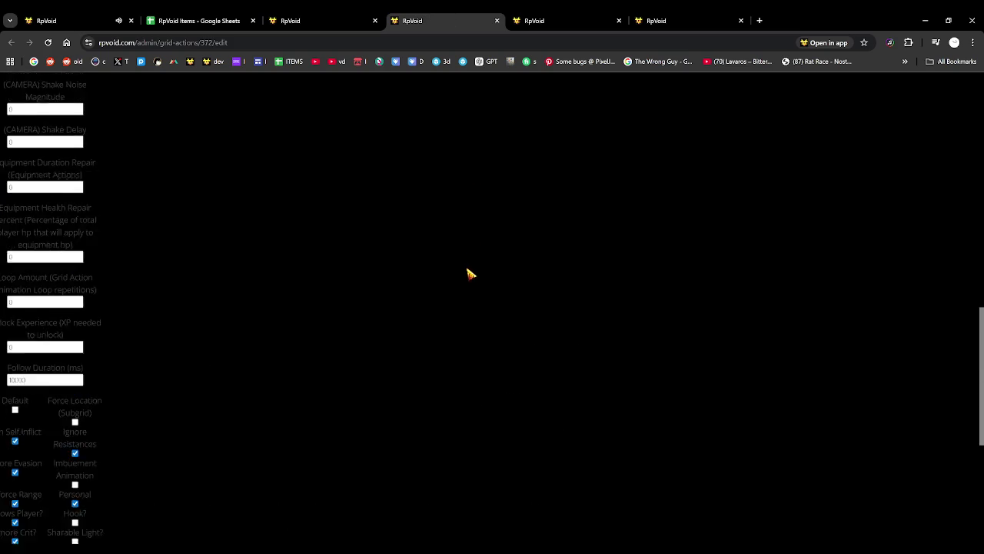
Return to the RpVoid game, hide the HUD panels and zoom the map.
scroll(459, 274, "up", 10)
left_click(103, 17)
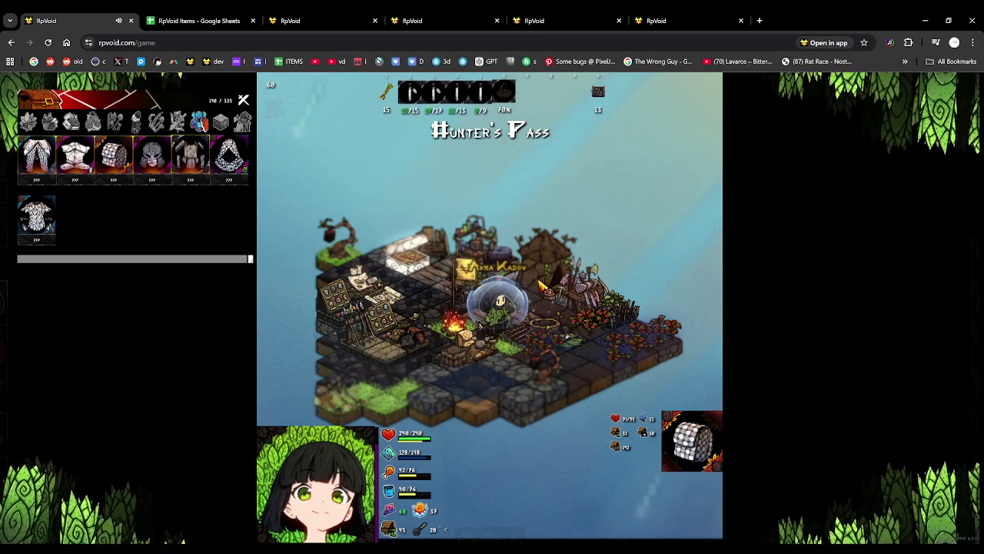
key("Tab")
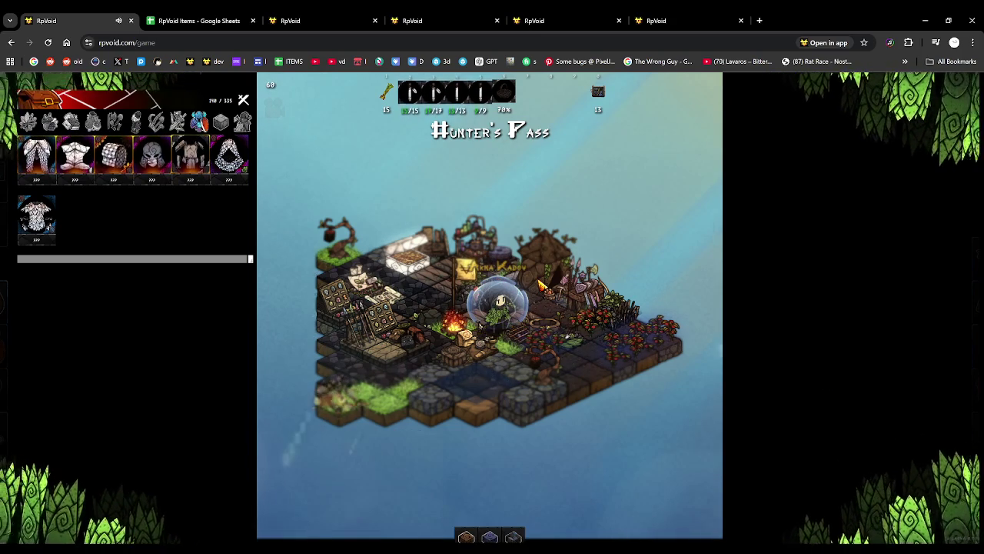
left_click(541, 286)
scroll(559, 323, "up", 3)
scroll(551, 326, "down", 2)
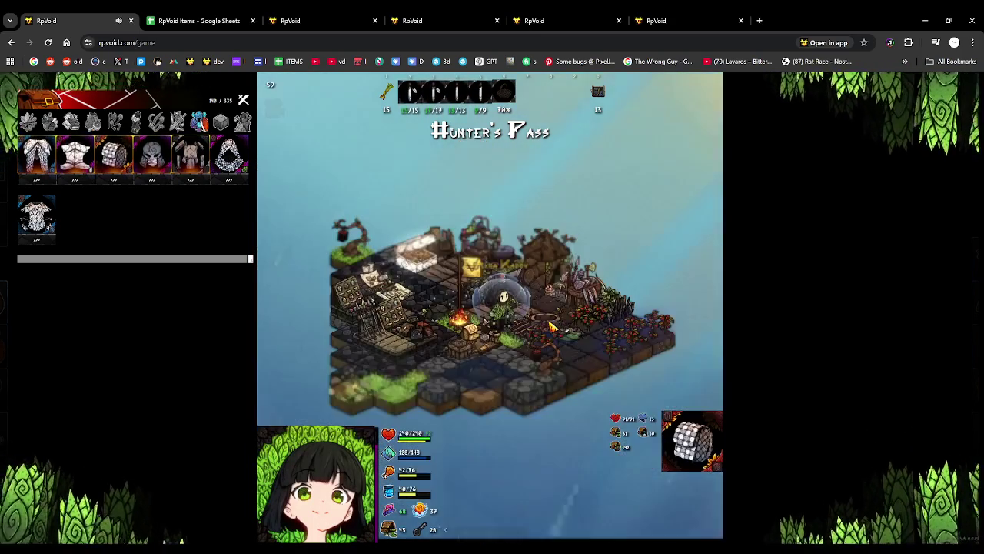
scroll(550, 325, "down", 1)
scroll(549, 322, "up", 4)
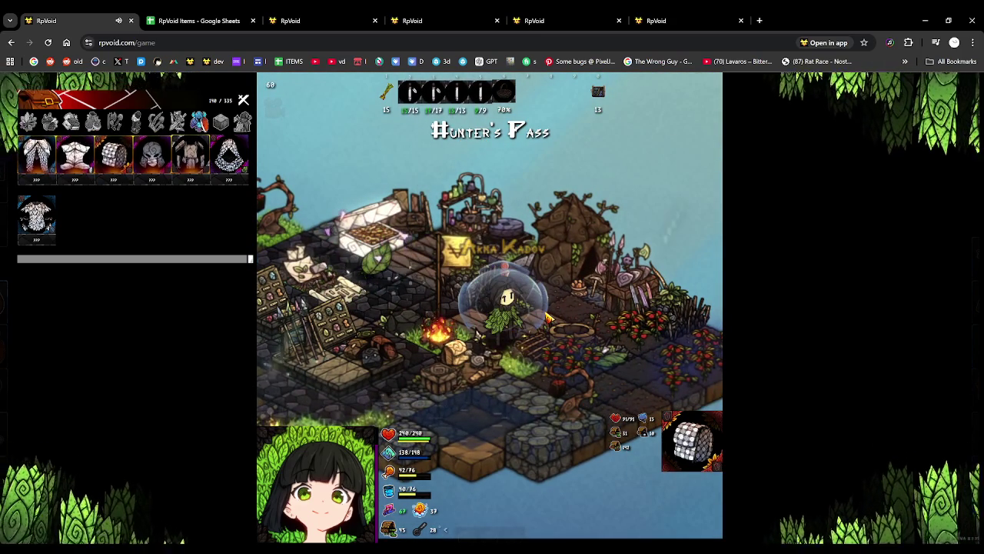
scroll(549, 317, "down", 4)
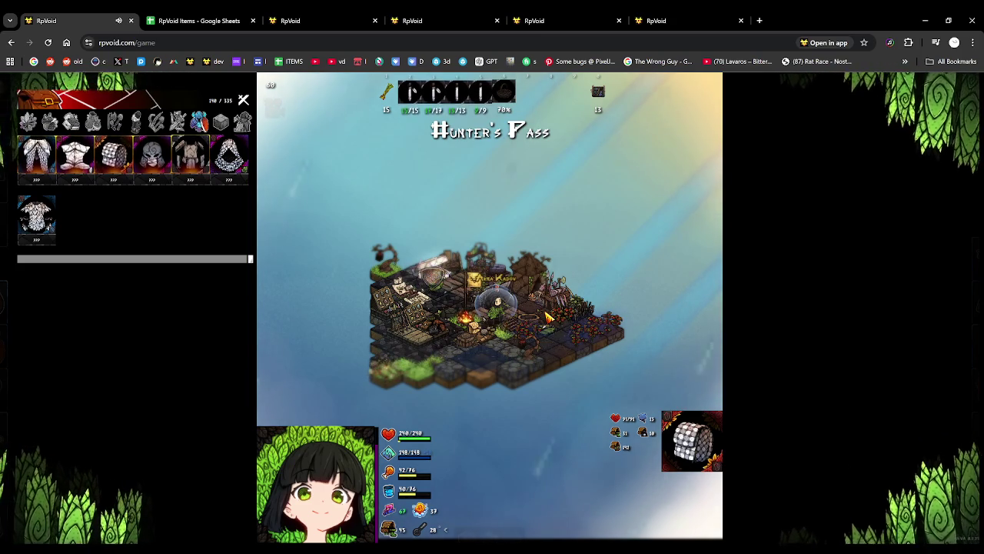
scroll(560, 326, "up", 2)
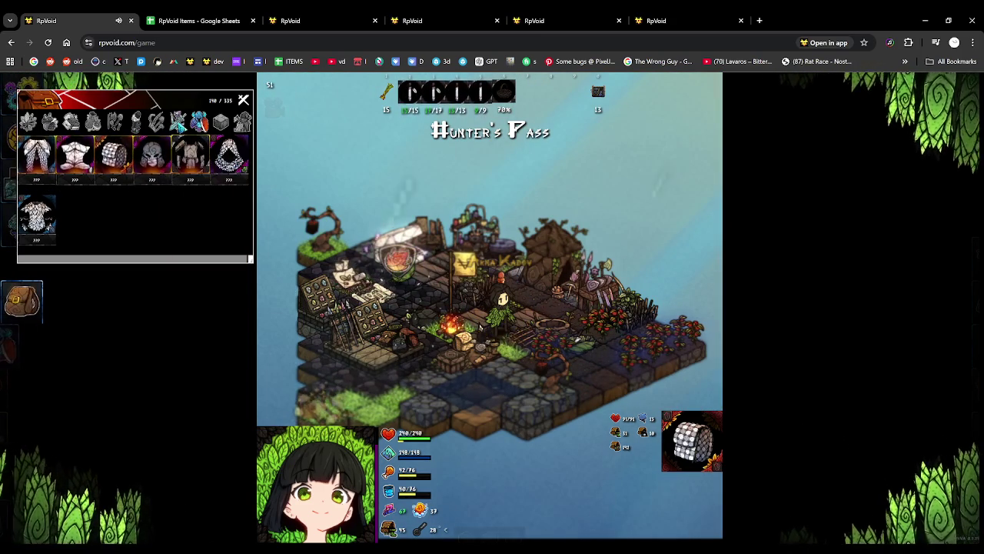
Equip a long weapon from the inventory's weapons category on the character.
left_click(178, 122)
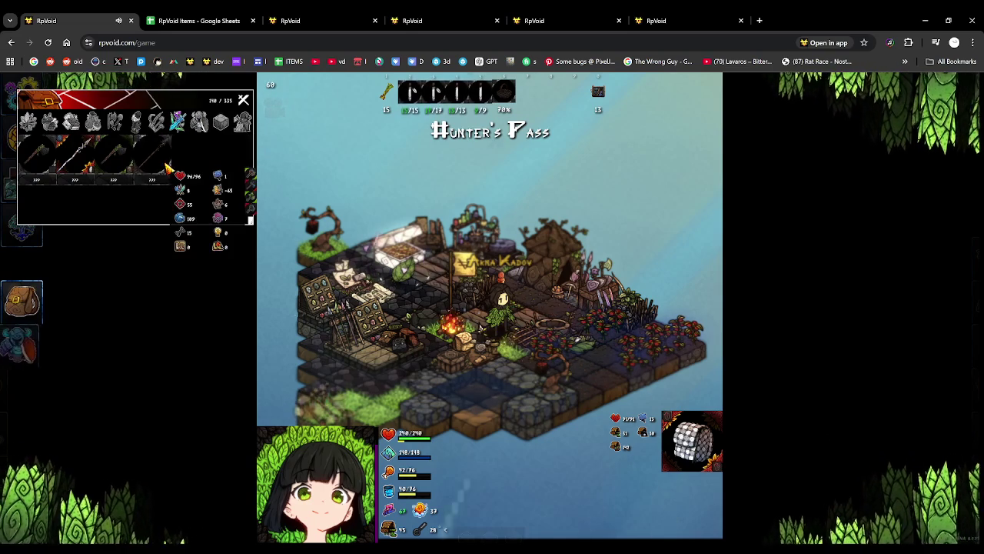
key("3")
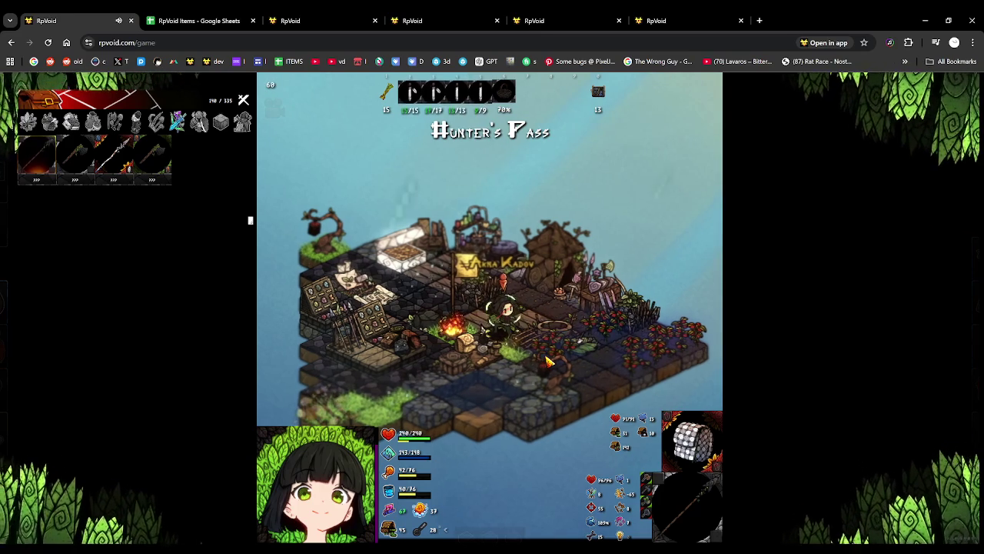
left_click(548, 362)
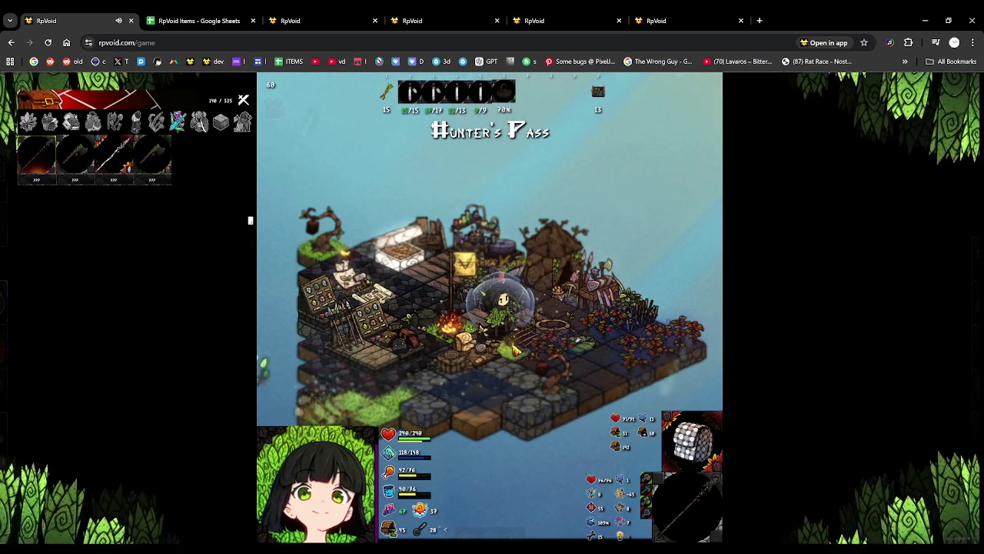
left_click(638, 19)
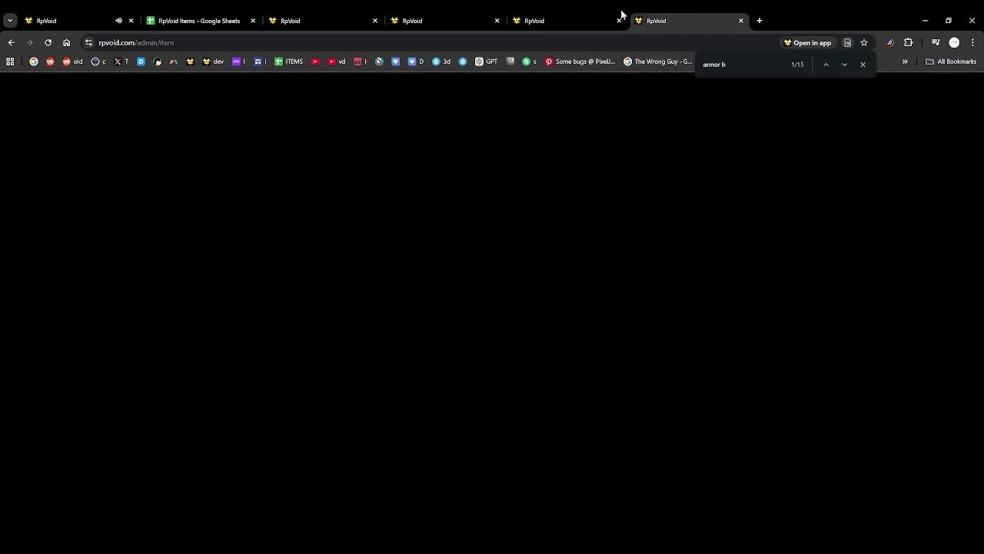
Reload the grid action 374 and 372 edit pages and close the item list.
left_click(588, 17)
key("F5")
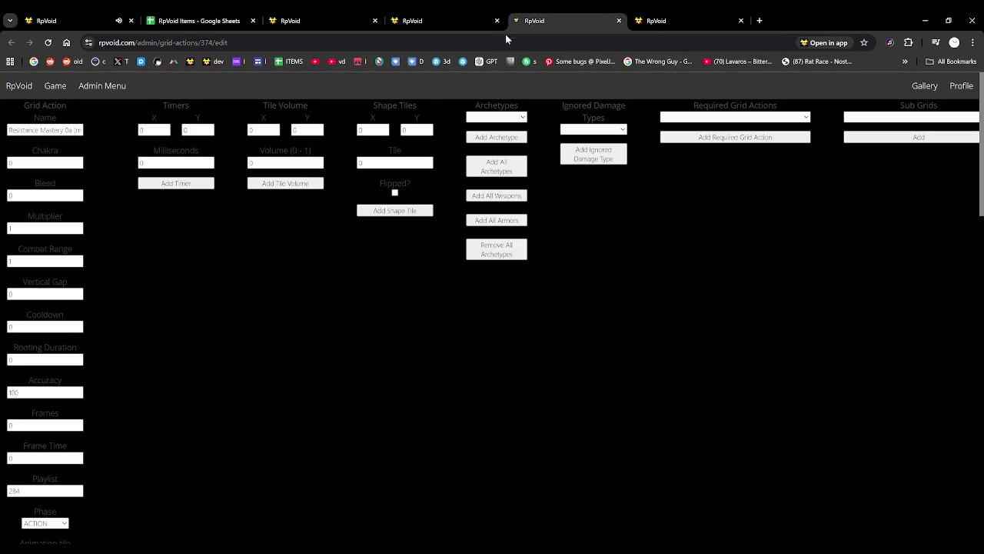
left_click(446, 17)
key("F5")
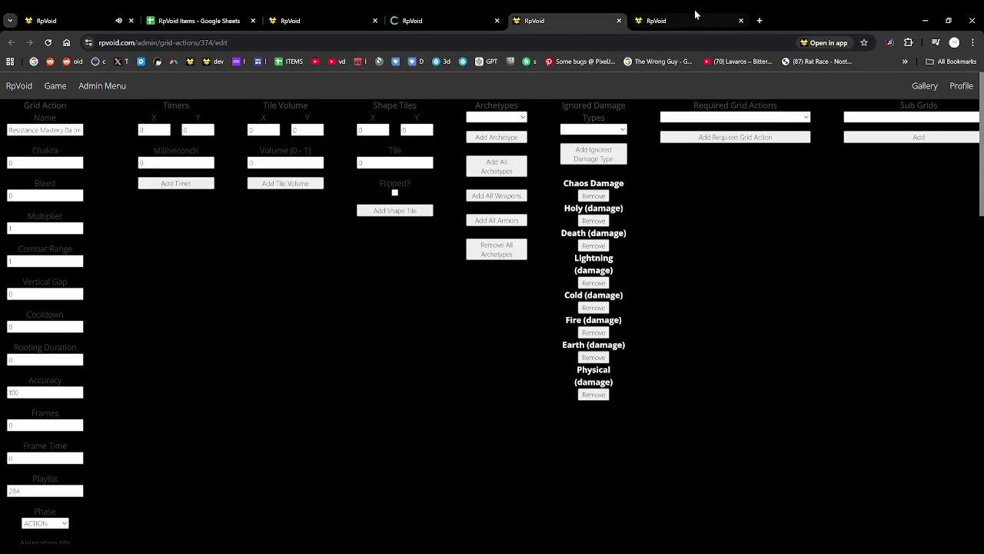
left_click(696, 18)
left_click(741, 21)
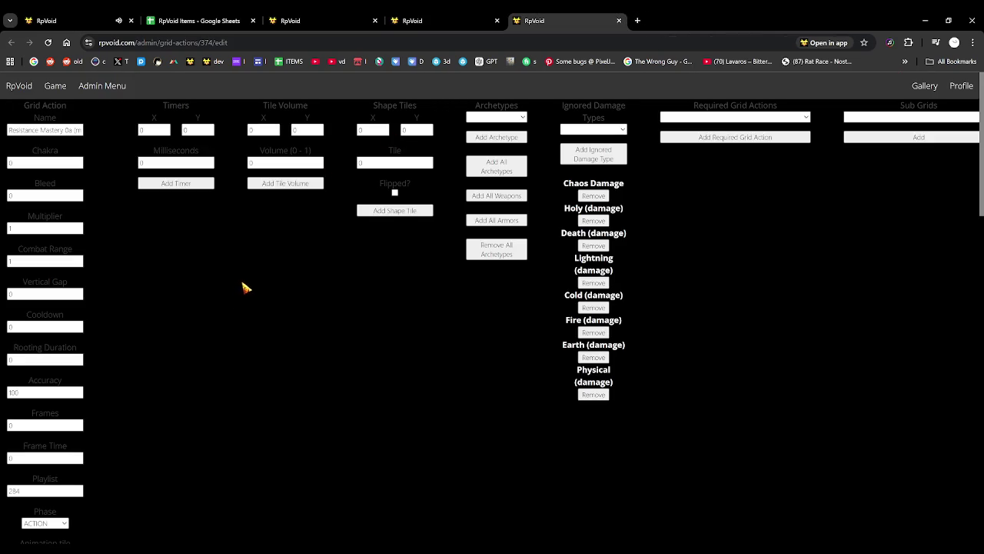
Check the Resistance Mastery values in the Abilities sheet and the grid action 374 editor.
left_click(453, 14)
left_click(350, 17)
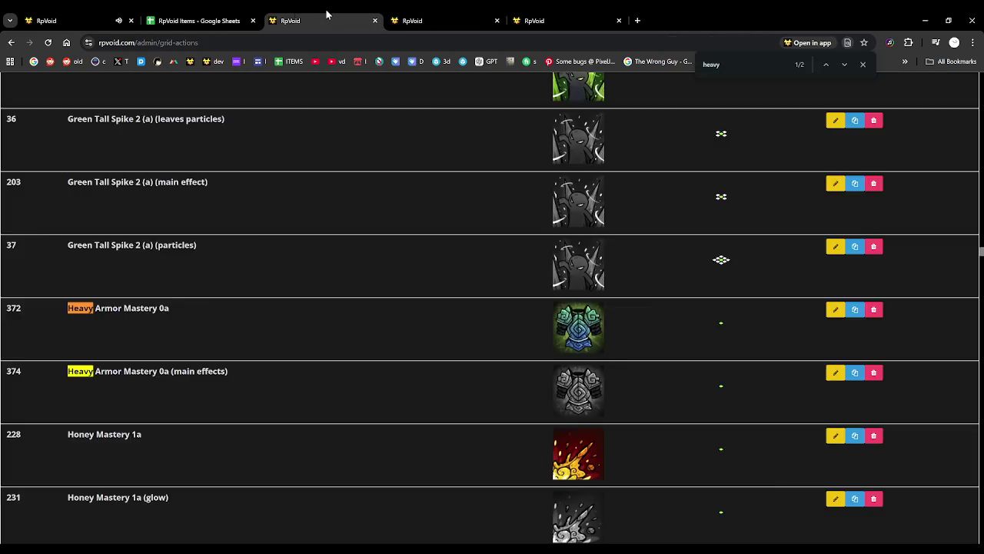
left_click(215, 24)
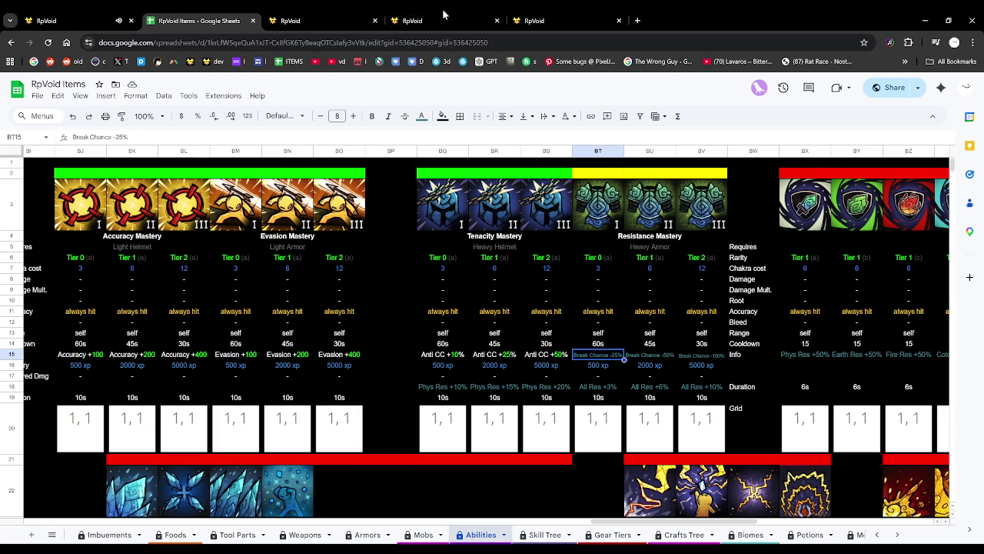
left_click(443, 14)
left_click(579, 14)
scroll(264, 257, "down", 3)
scroll(268, 259, "up", 3)
In grid action 372's Damage Conversion Buffs, add a Chaos Damage buff with duration 10, resistance 3.
key("ctrl+shift+Tab")
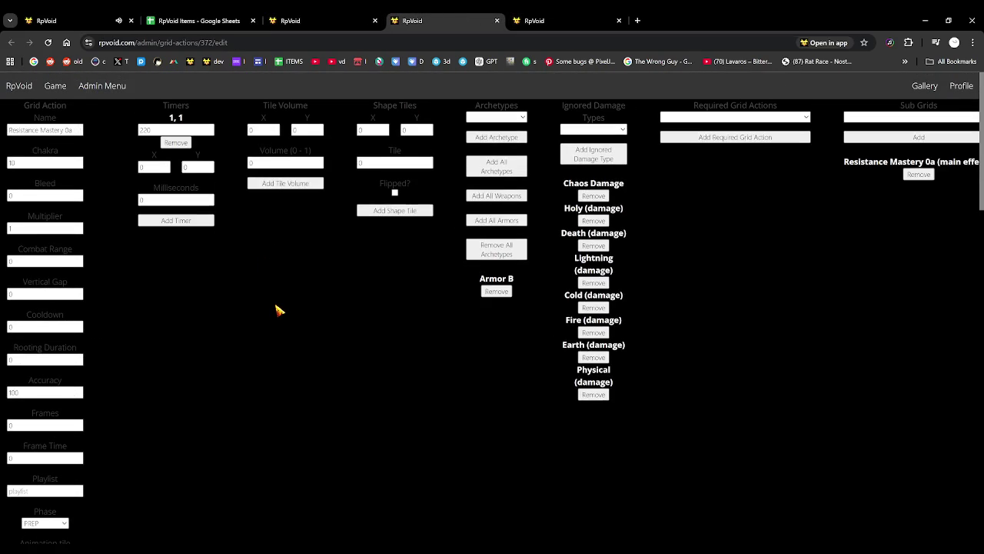
scroll(273, 315, "down", 10)
scroll(261, 324, "down", 10)
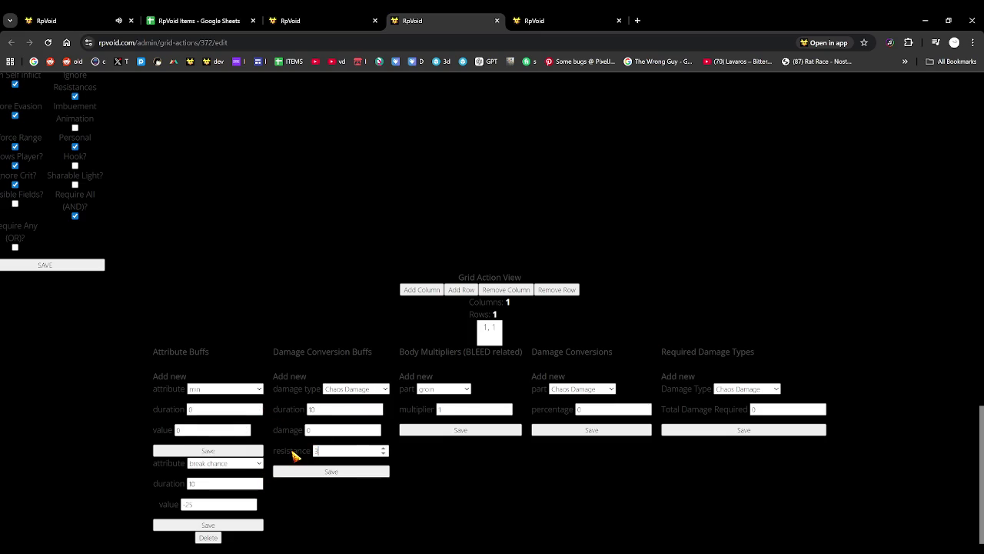
left_click(330, 471)
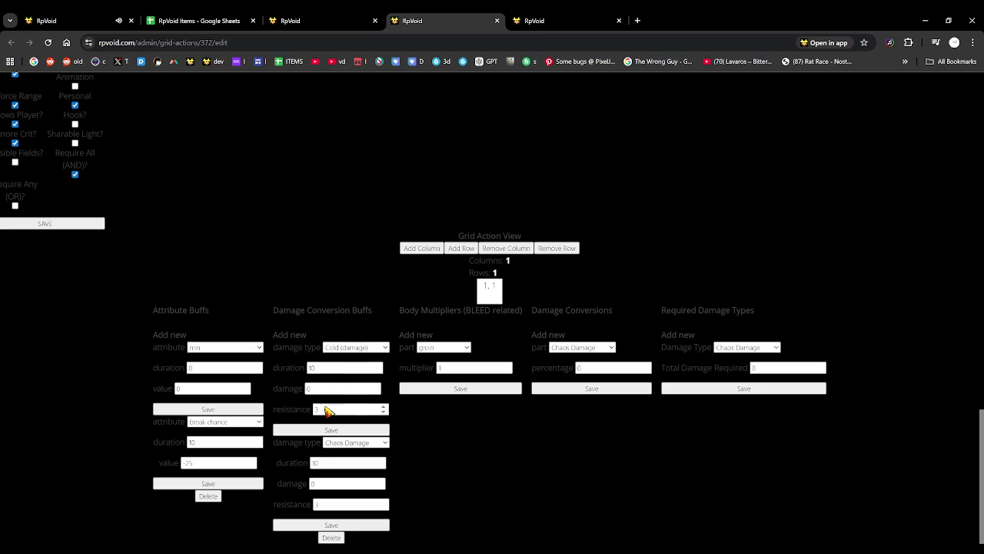
Add duration 10, resistance 3 buffs for Cold, Death, Earth, Fire, Holy, Lightning and Physical damage.
left_click(329, 430)
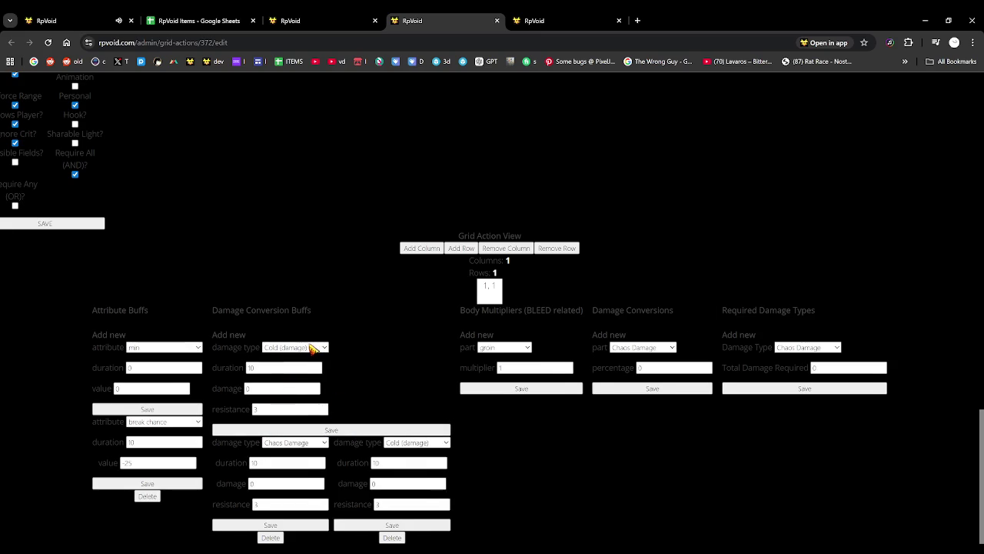
left_click(284, 431)
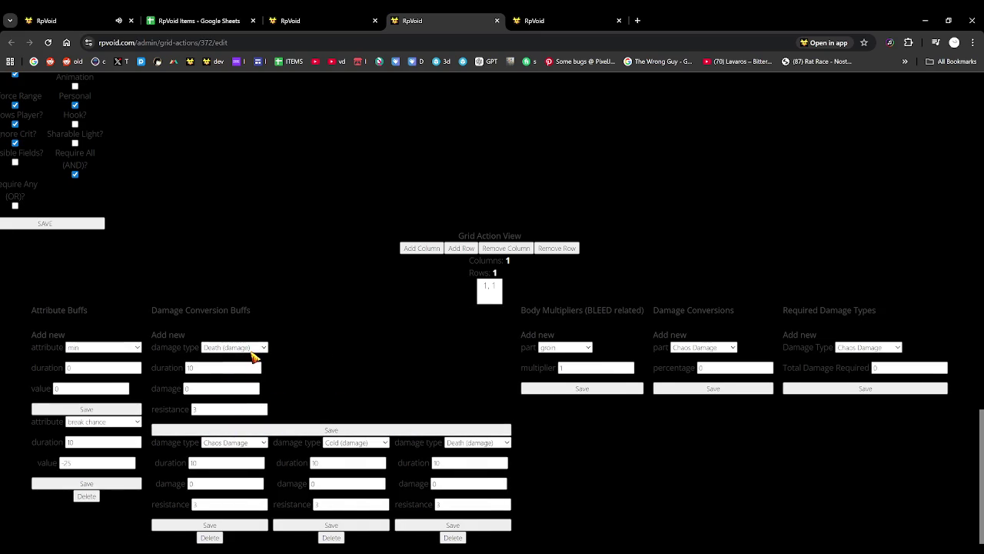
left_click(246, 431)
scroll(226, 377, "down", 1)
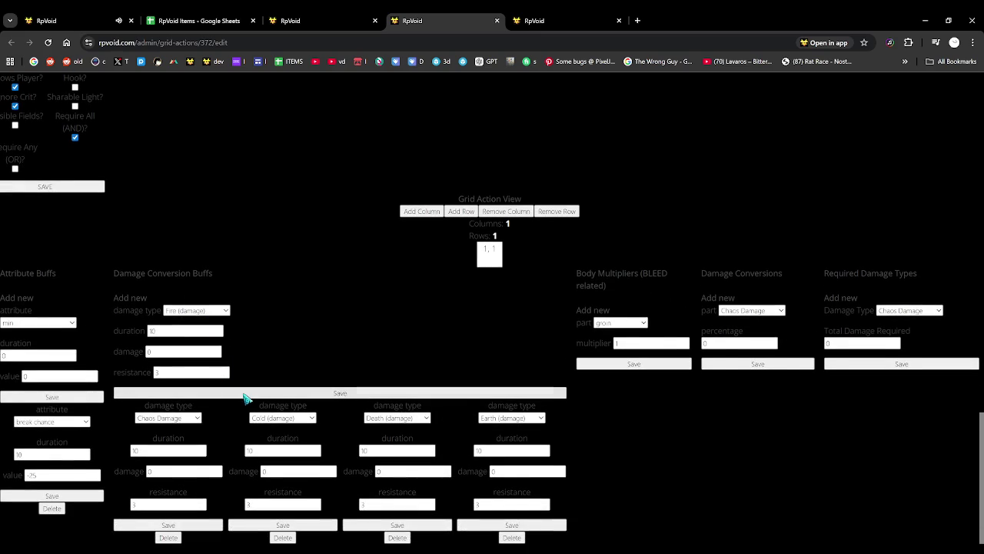
left_click(246, 395)
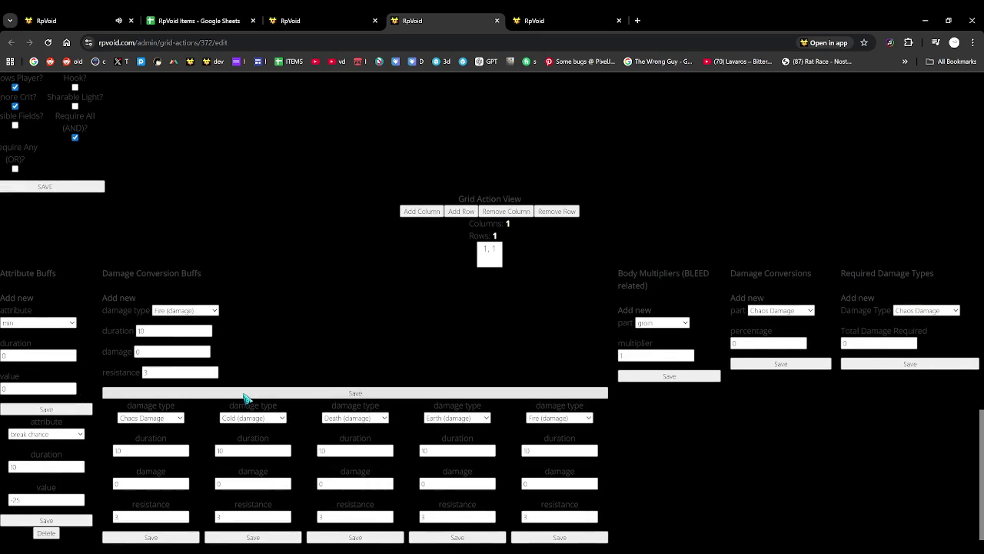
left_click(197, 393)
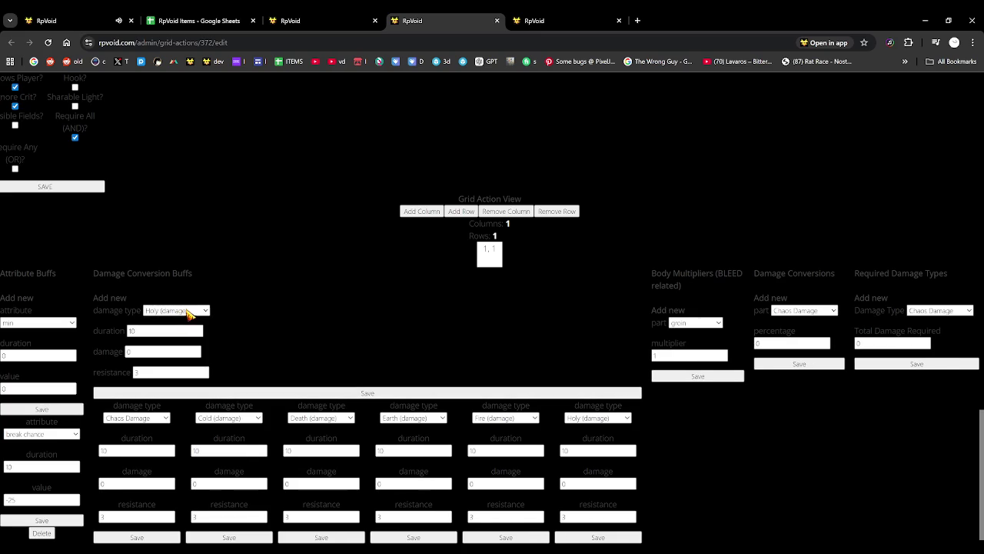
left_click(189, 392)
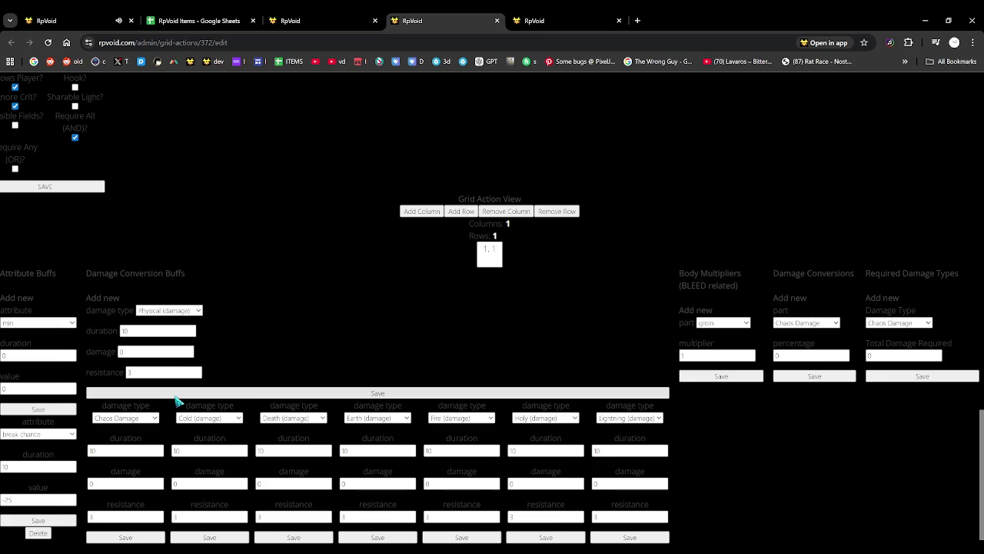
left_click(175, 395)
Review the eight saved damage-type buffs, then go back to the Hunter's Pass game tab.
scroll(176, 403, "down", 1)
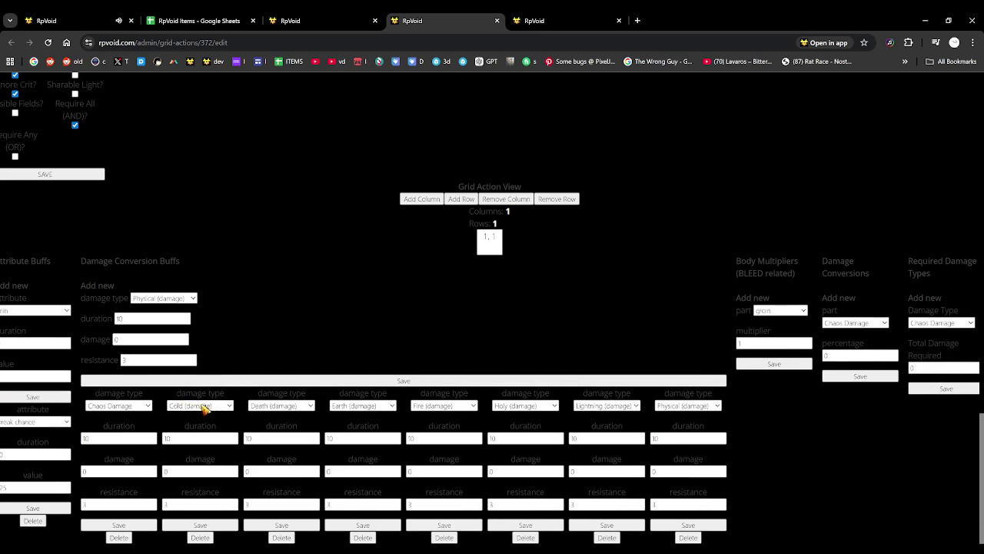
scroll(216, 408, "up", 3)
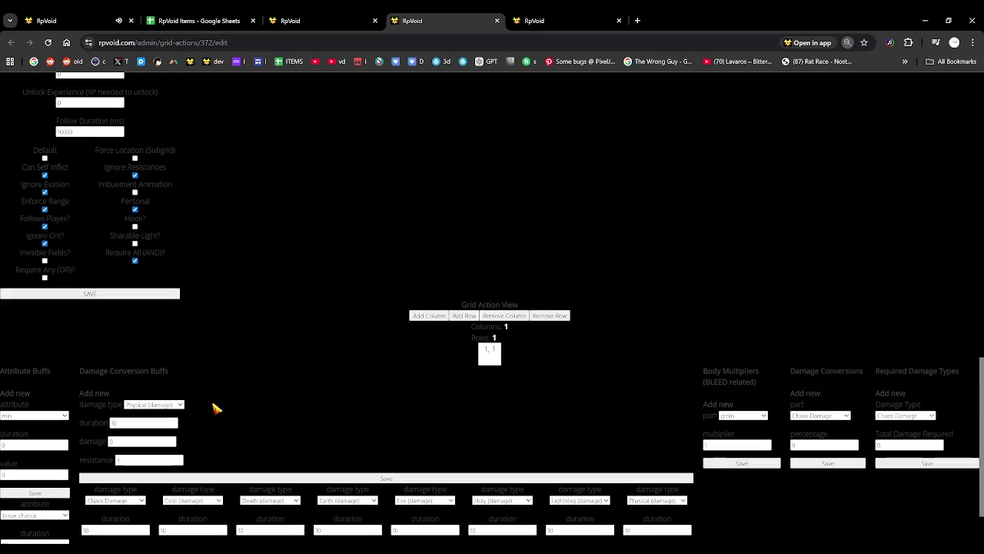
scroll(214, 407, "up", 3)
scroll(215, 406, "down", 4)
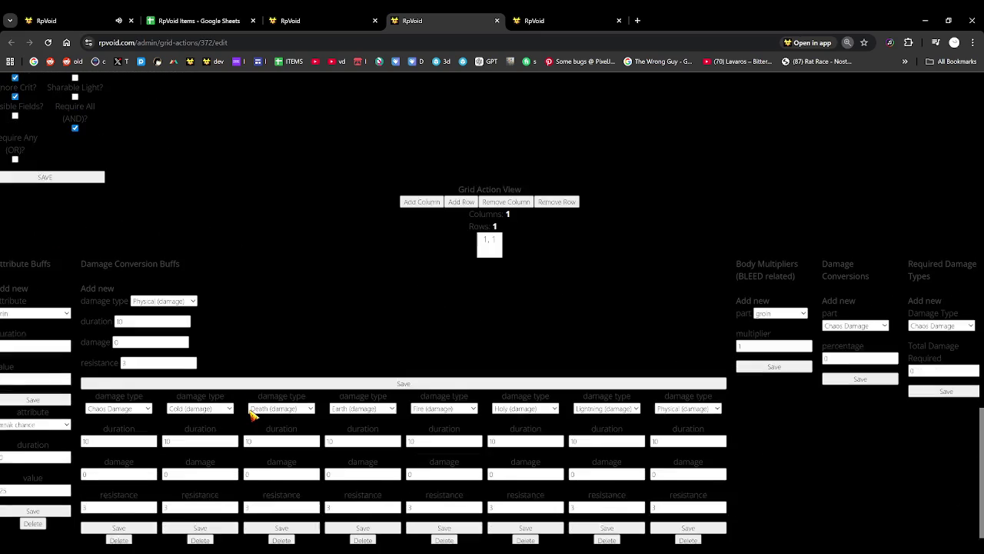
scroll(249, 415, "down", 1, "ctrl")
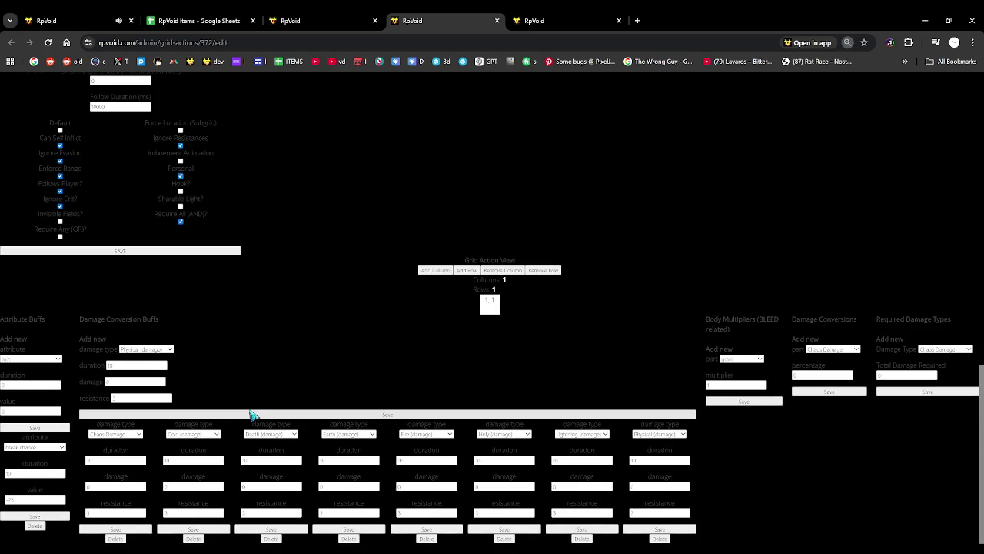
scroll(250, 415, "up", 2, "ctrl")
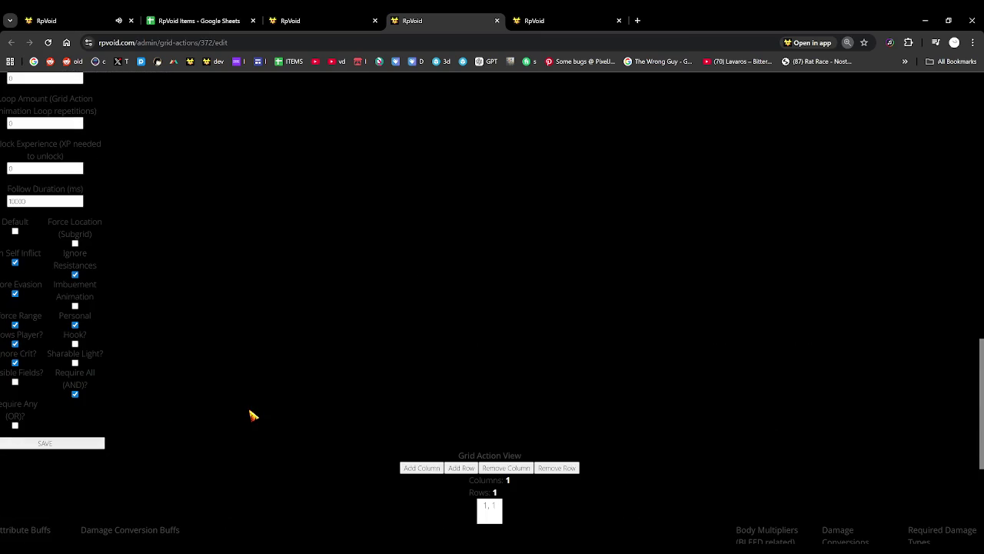
scroll(250, 416, "down", 3)
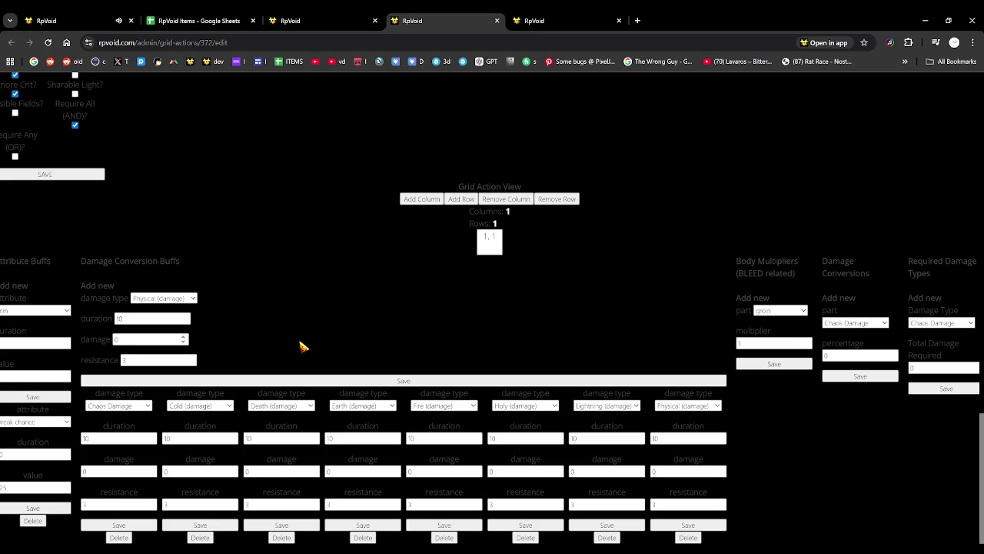
left_click(86, 22)
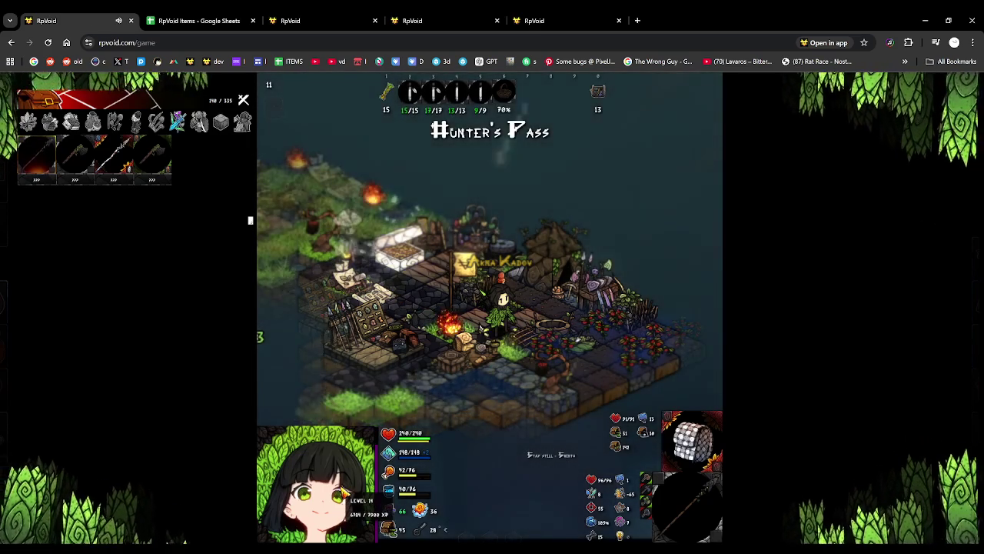
mouse_move(345, 489)
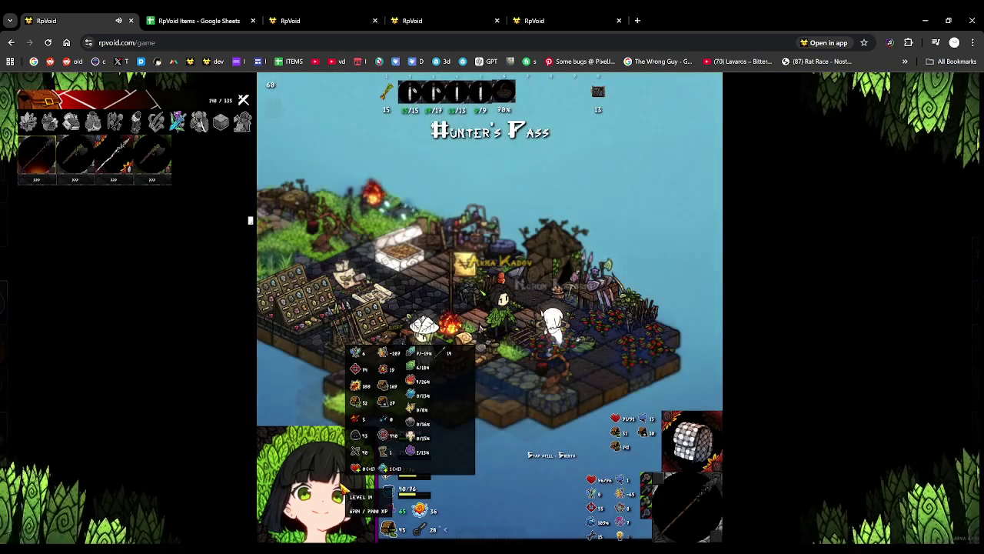
Reload RpVoid, enter the Void, zoom out and walk onto the grass beside camp.
key("F5")
left_click(458, 167)
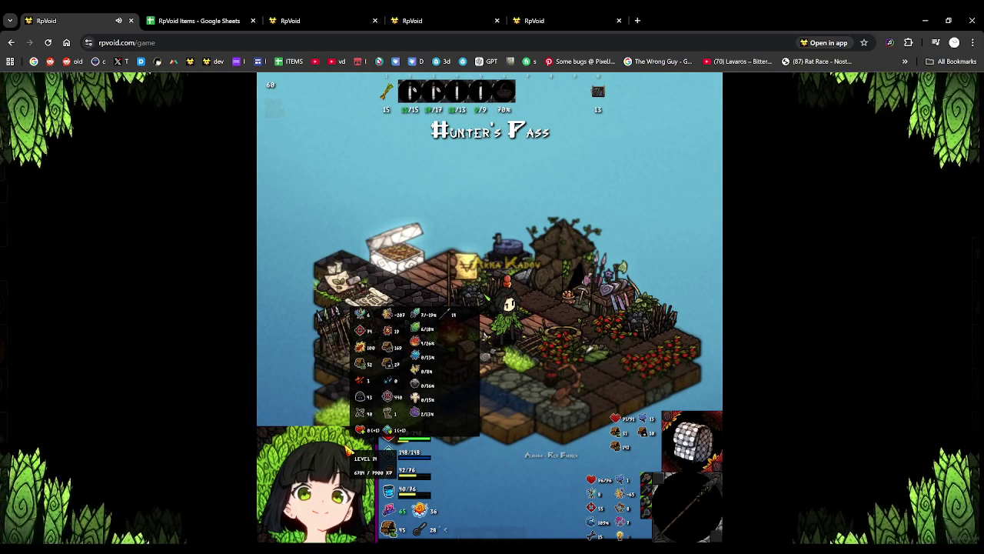
scroll(473, 392, "down", 2)
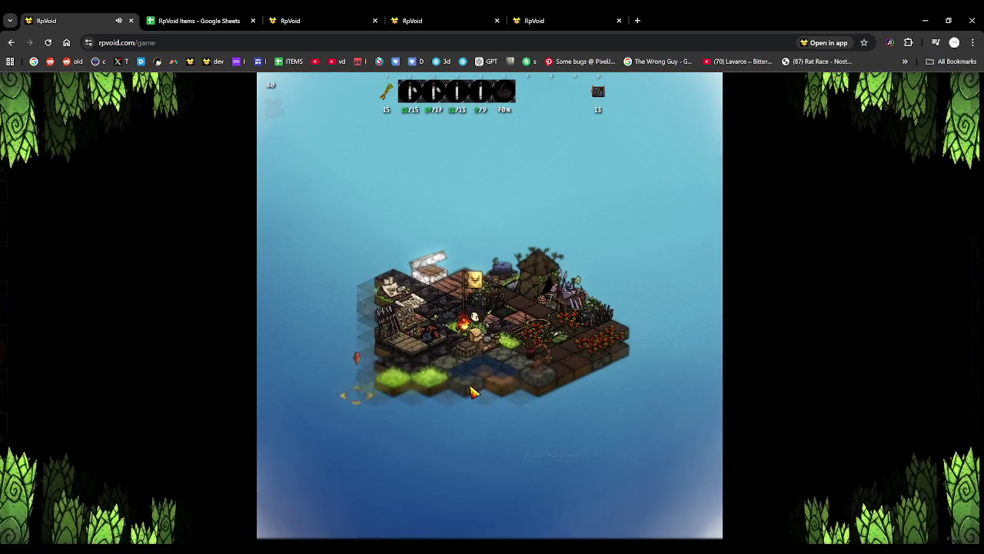
left_click(461, 393)
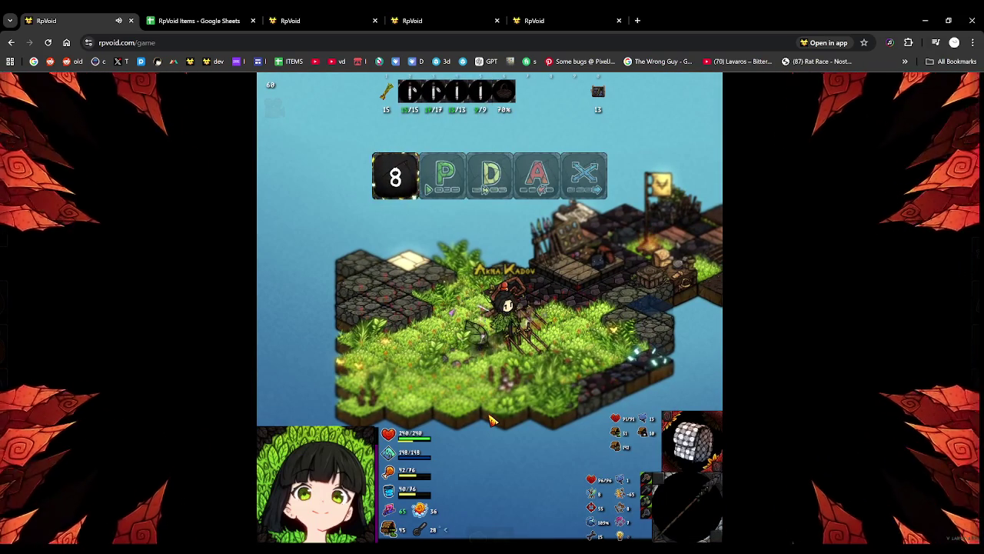
Fight the creature with D and spear attacks, casting the armour's resistance shield with P.
key("p")
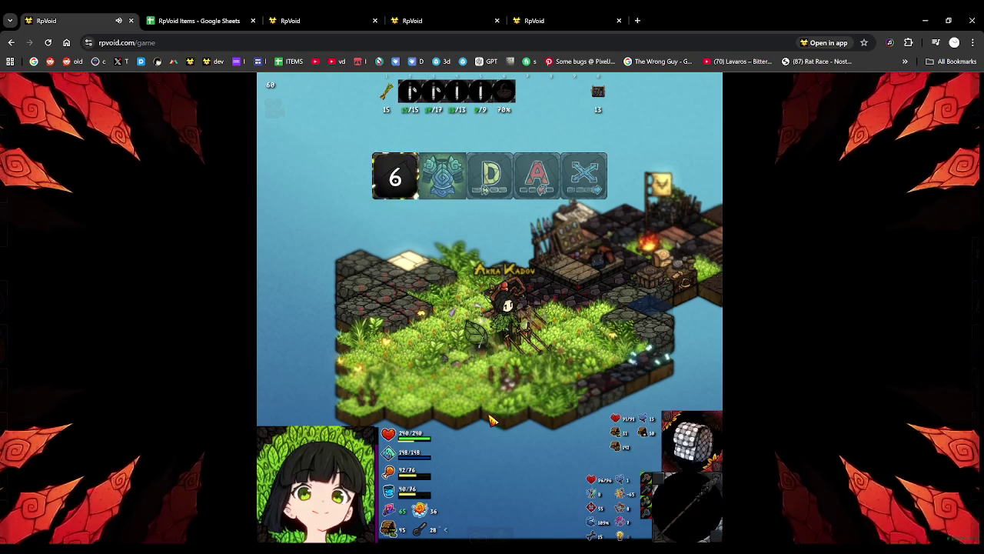
key("a")
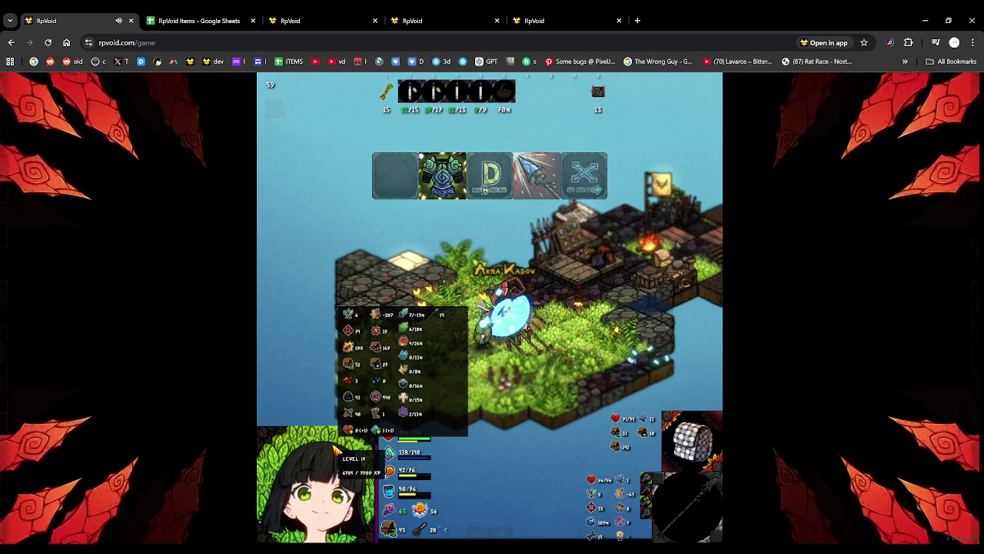
key("d")
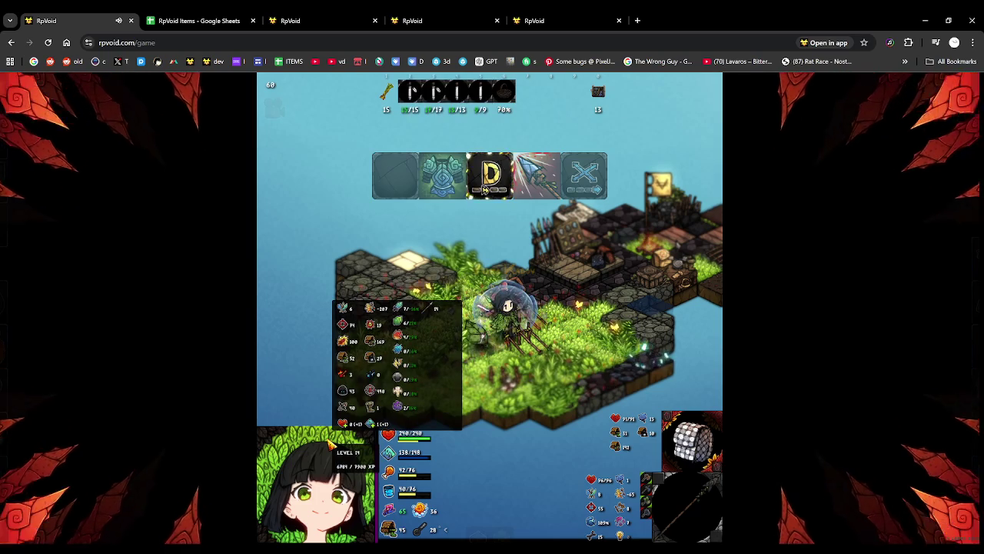
key("4")
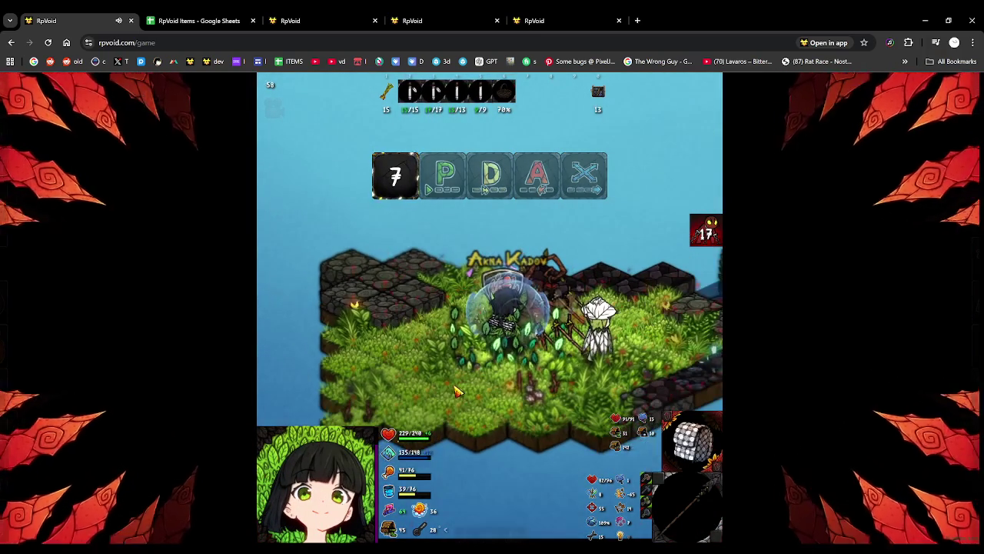
scroll(431, 377, "up", 2)
mouse_move(339, 444)
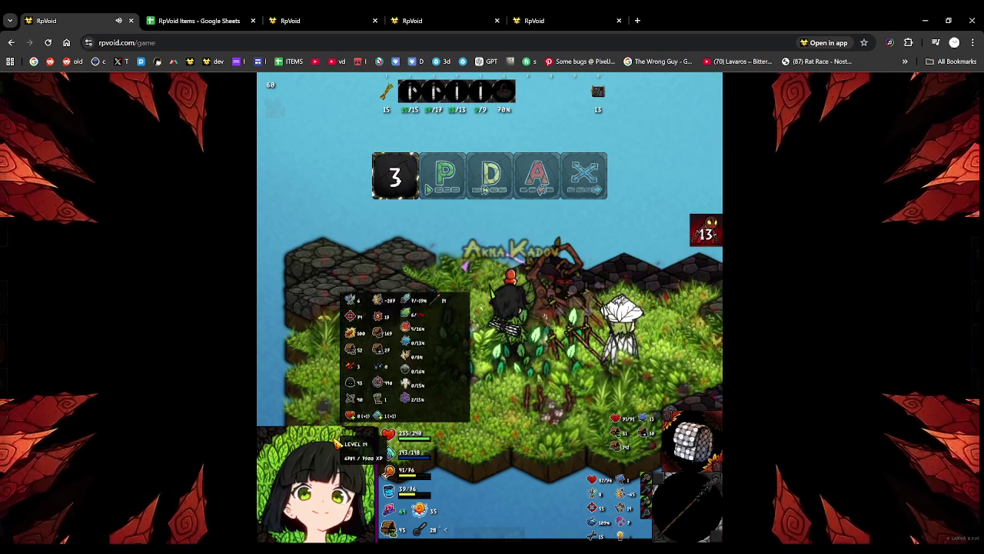
key("p")
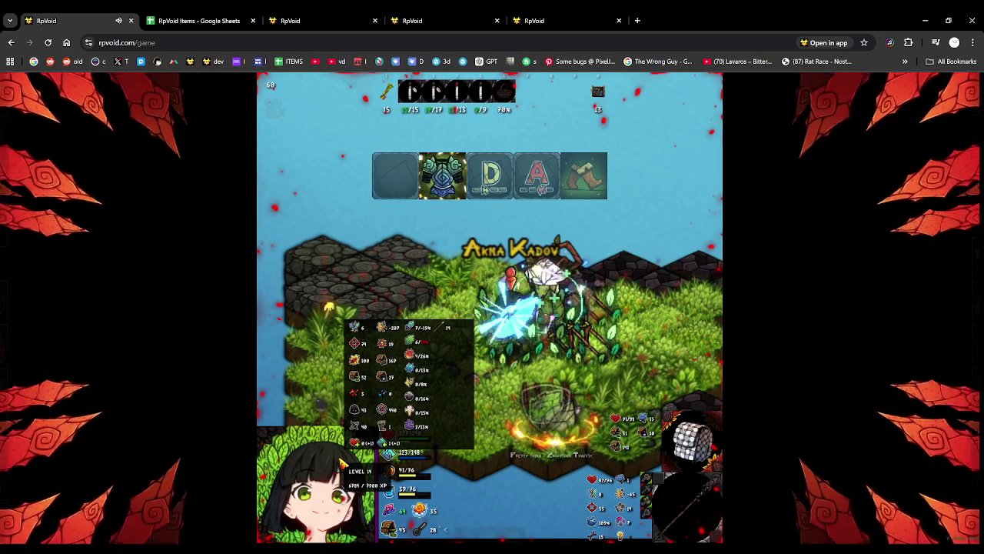
Continue the fight with D and A actions, recasting the resistance shield with P.
key("d")
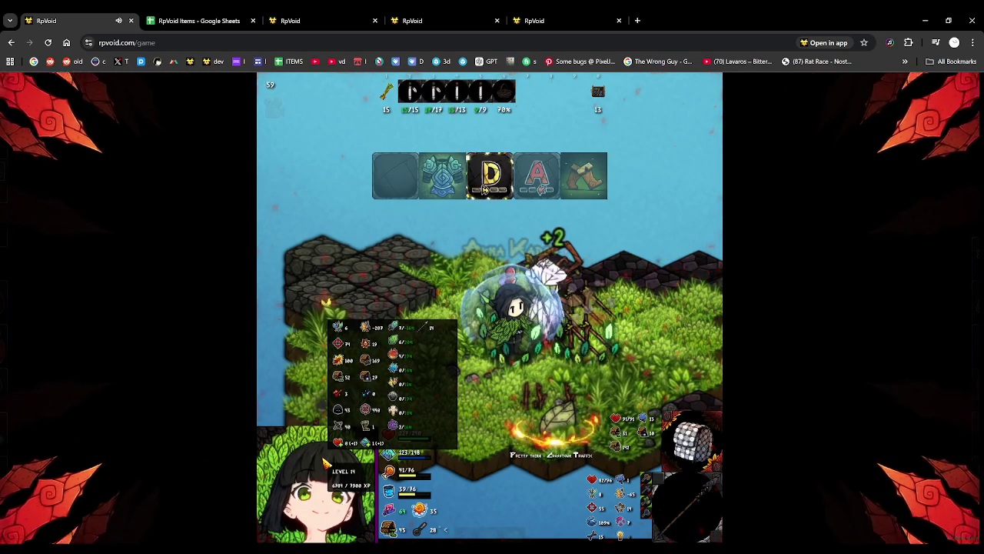
key("a")
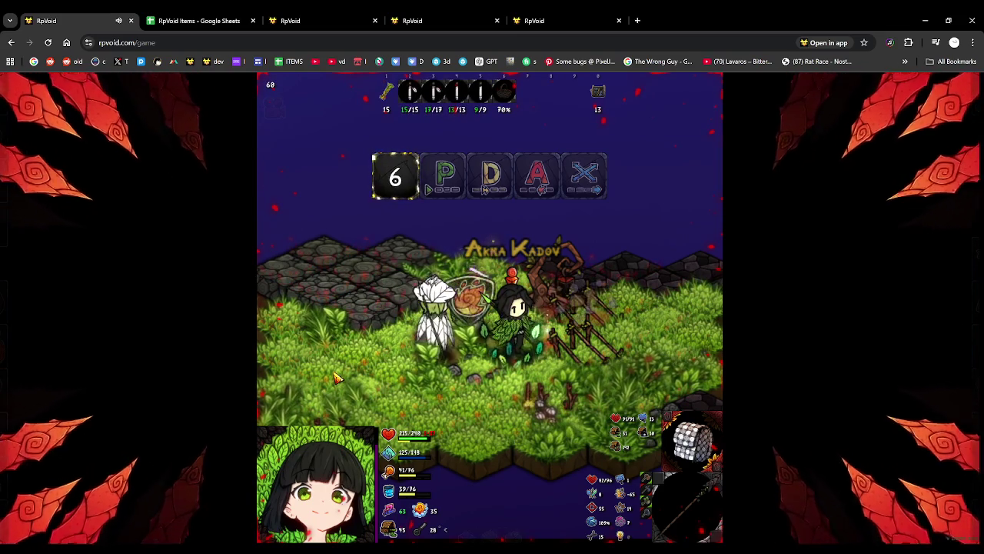
key("p")
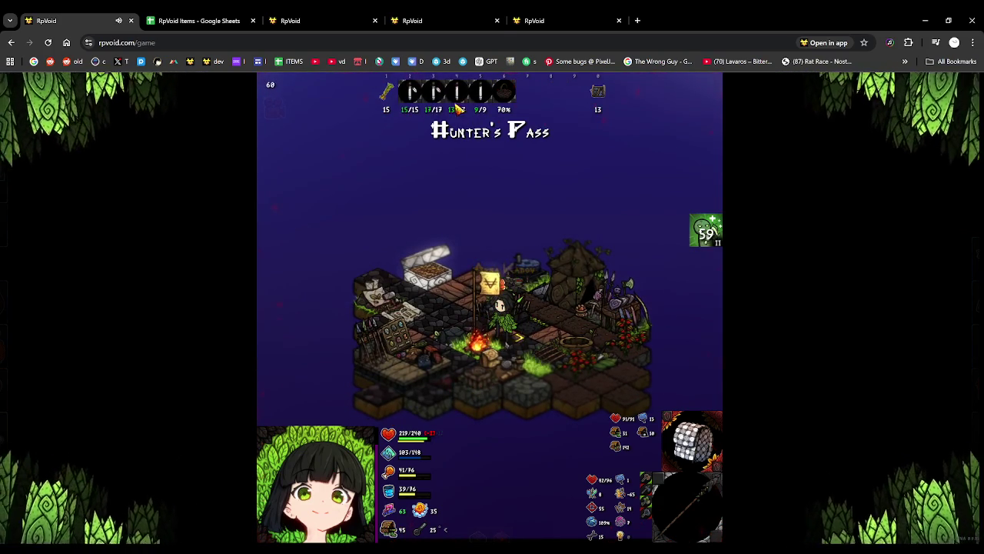
Scroll through grid action 372's fields, then view grid action 374 listing all eight ignored damage types.
left_click(430, 21)
scroll(285, 209, "up", 10)
scroll(134, 270, "up", 3)
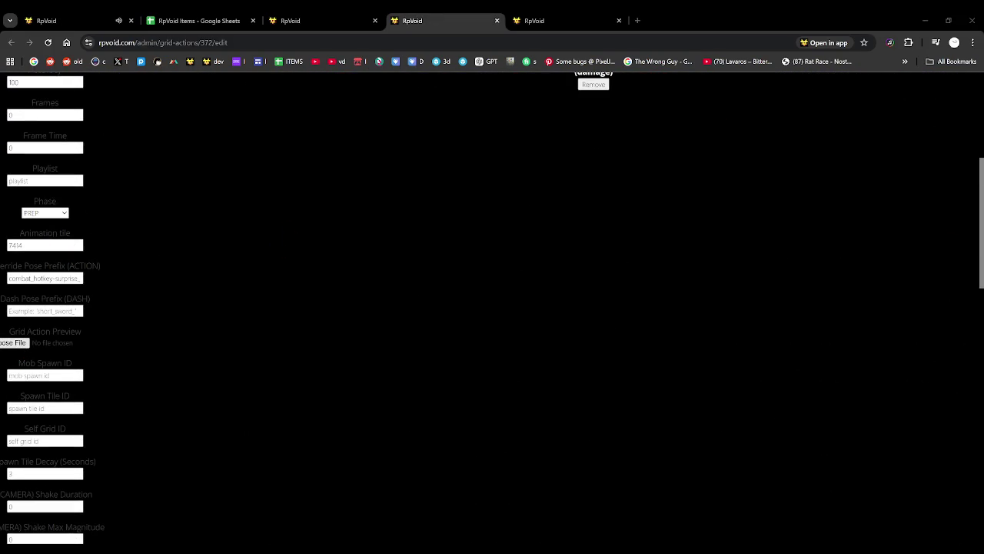
scroll(77, 336, "down", 5)
scroll(74, 332, "down", 5)
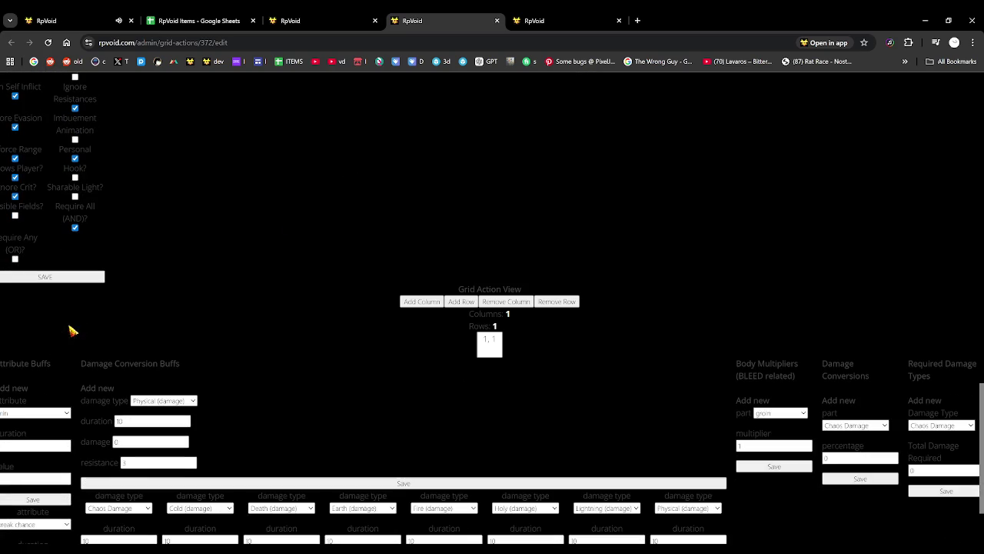
scroll(123, 82, "up", 2)
scroll(195, 216, "up", 4)
scroll(193, 223, "up", 10)
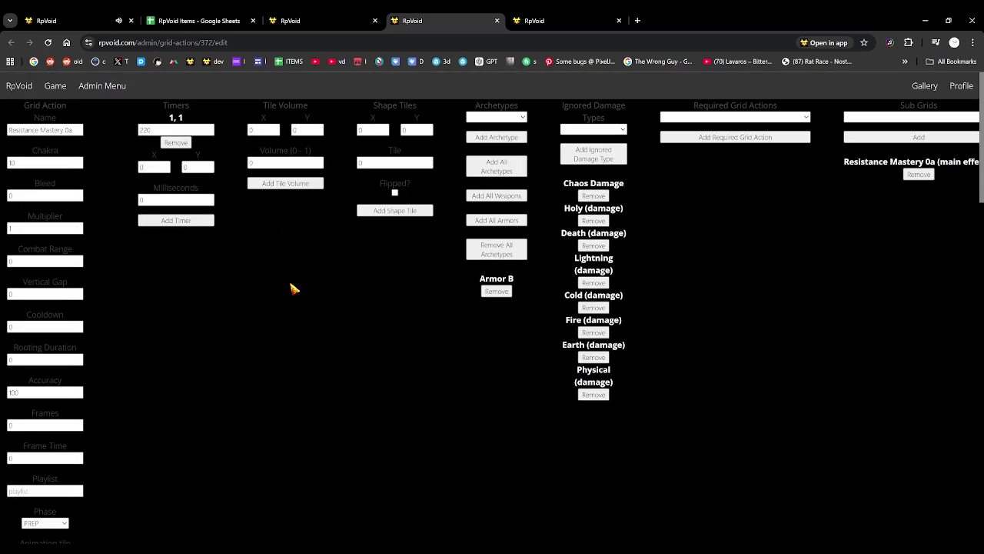
scroll(292, 288, "down", 10)
scroll(292, 285, "down", 5)
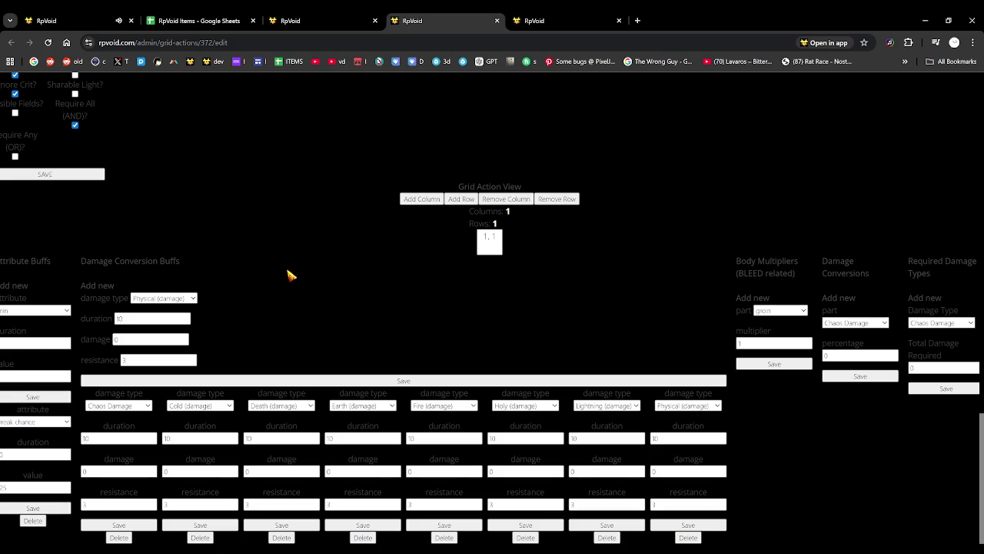
scroll(290, 275, "up", 2)
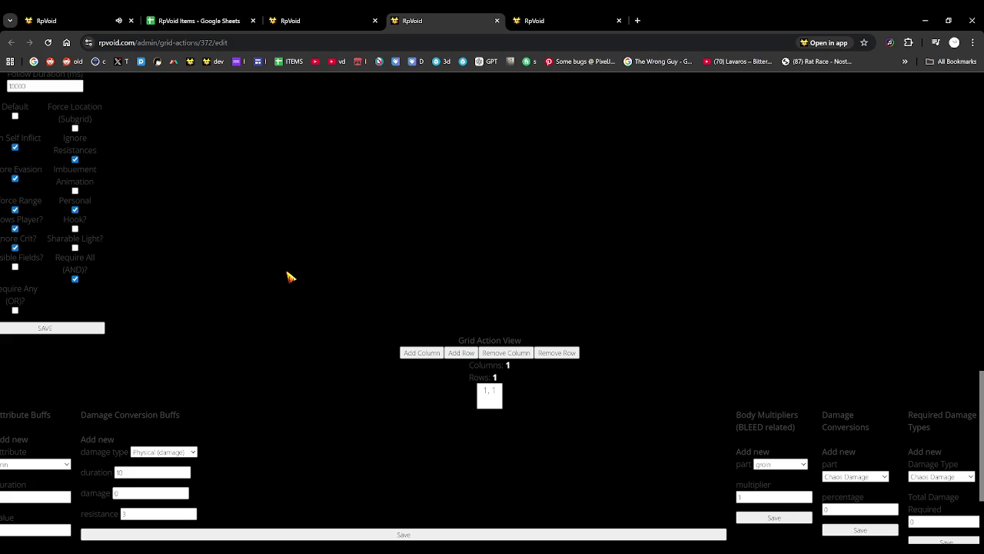
scroll(291, 277, "down", 2)
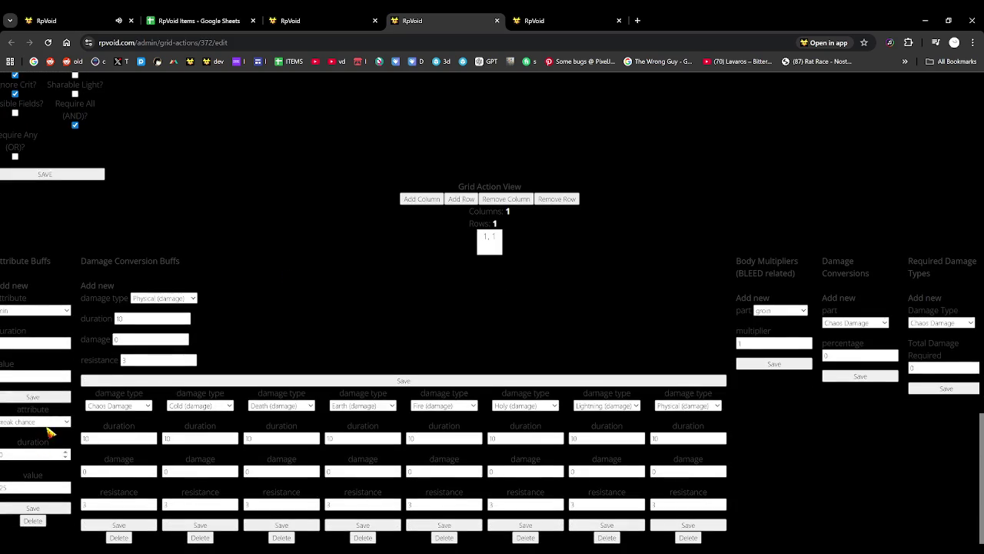
scroll(230, 331, "up", 10)
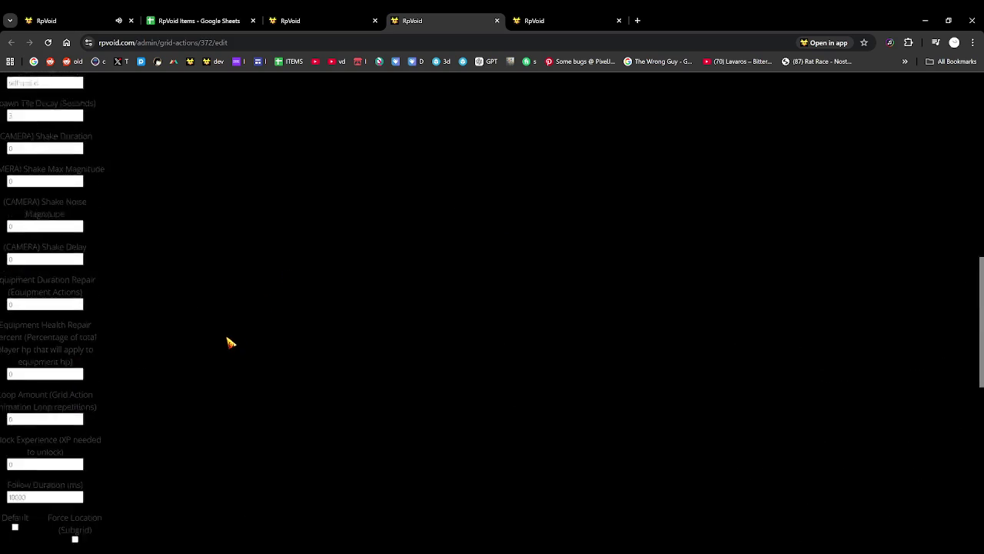
scroll(226, 340, "up", 5)
left_click(543, 20)
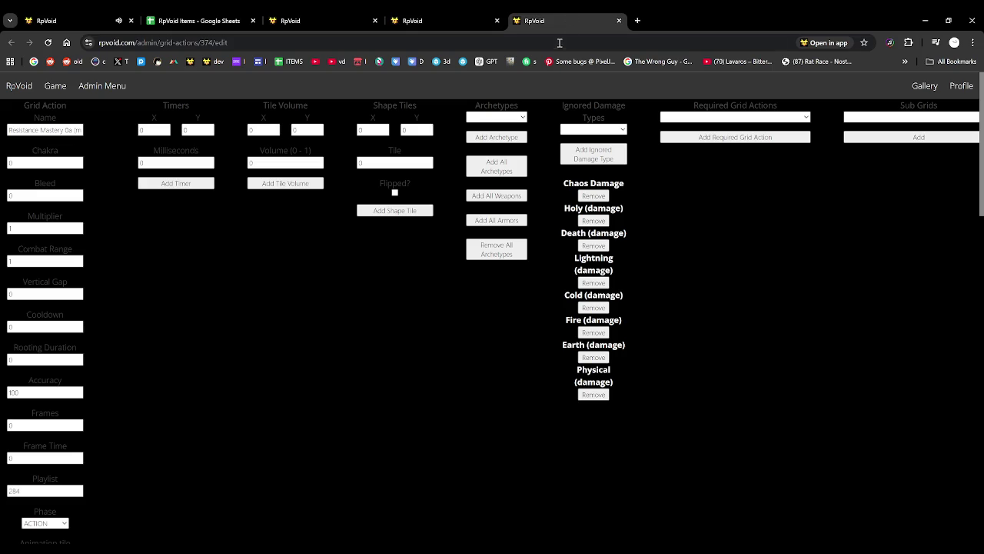
Search the grid-actions list for 'resist' after revisiting the 372 and main effects editors.
left_click(438, 15)
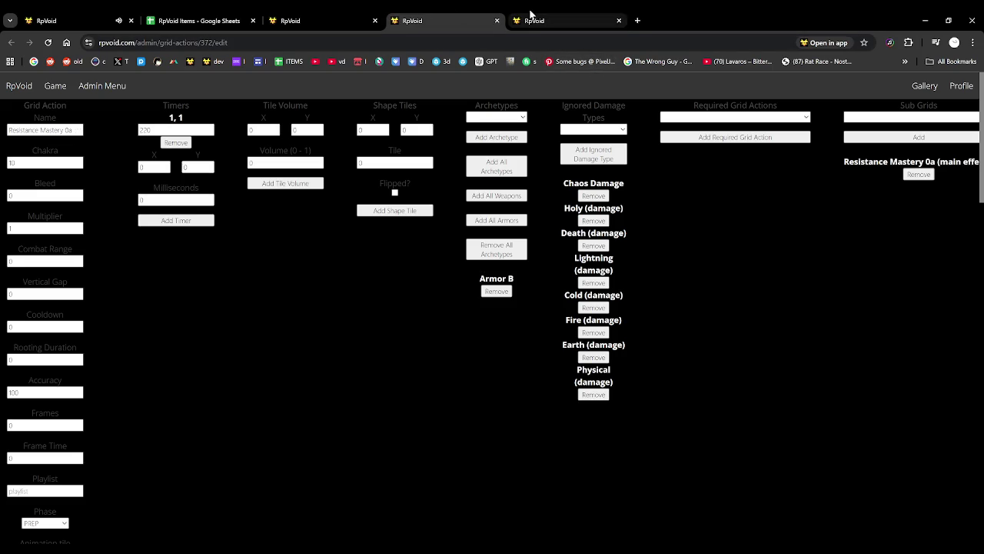
left_click(533, 13)
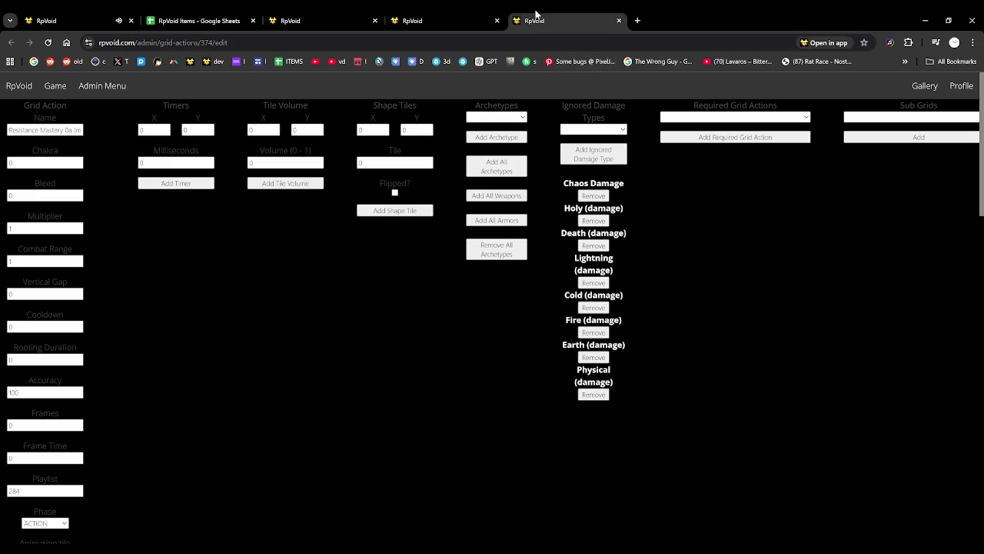
left_click(470, 15)
left_click(336, 16)
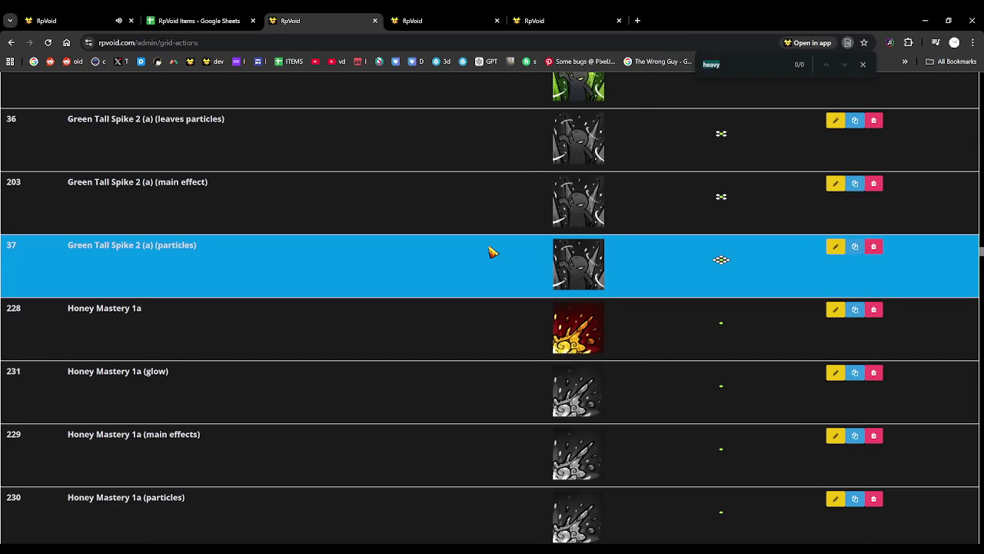
type("resista")
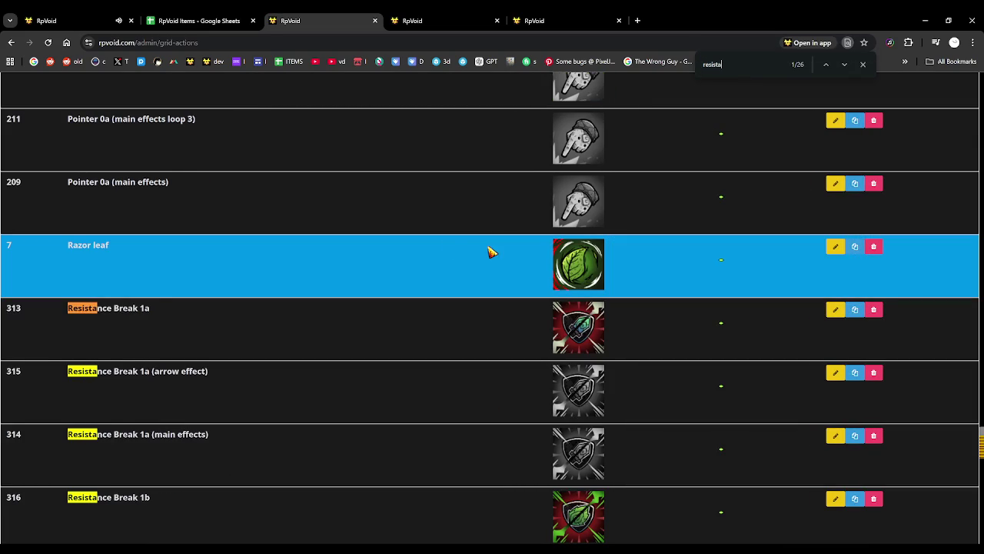
left_click(115, 17)
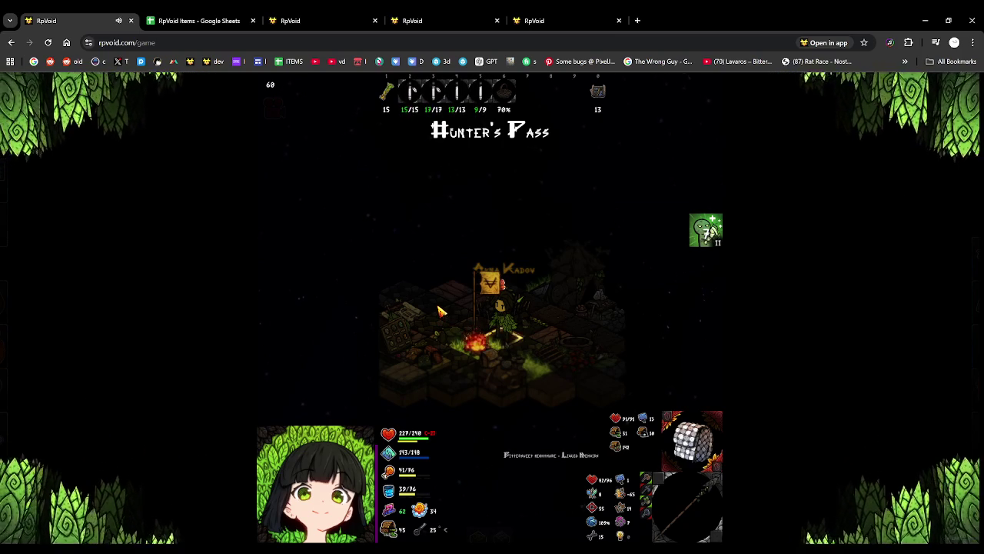
Compare Resistance Mastery 0a's cooldown 60 against the sheet's 60s, 45s and 30s tiers.
left_click(230, 20)
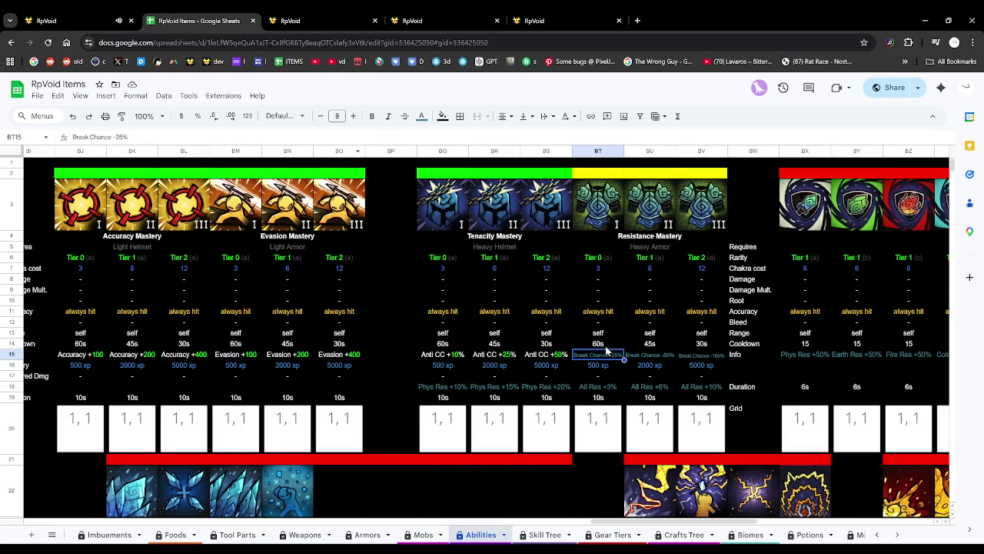
left_click(312, 16)
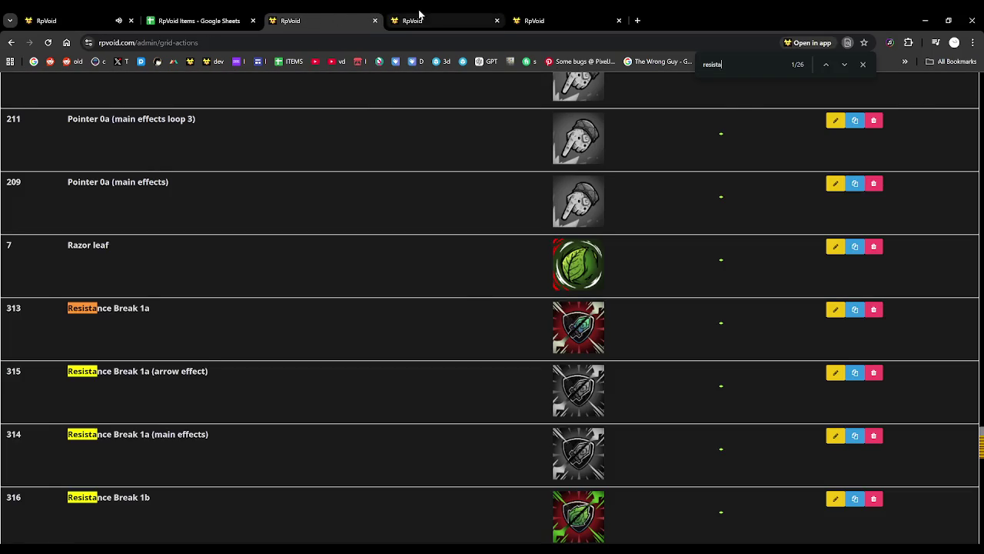
left_click(419, 15)
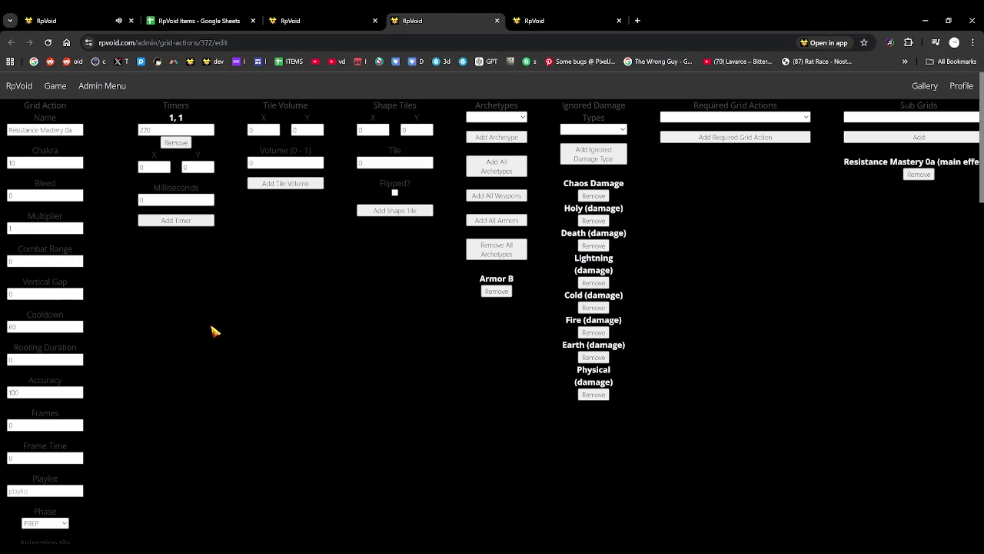
left_click(81, 14)
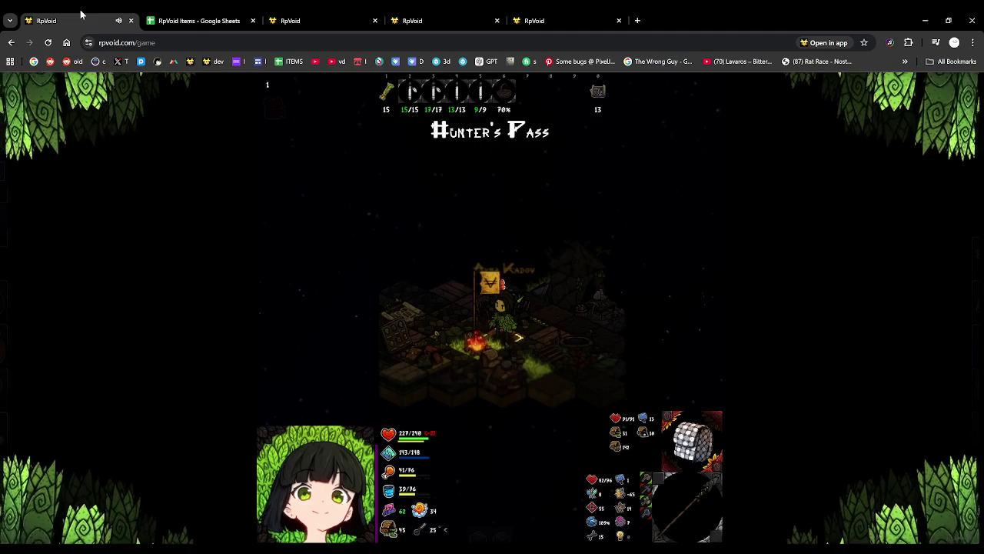
left_click(227, 16)
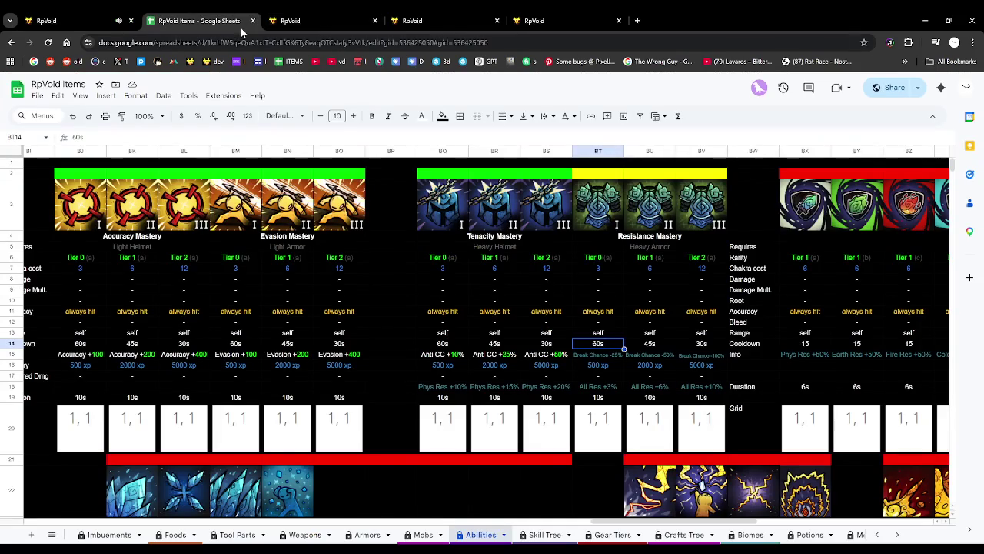
left_click(469, 13)
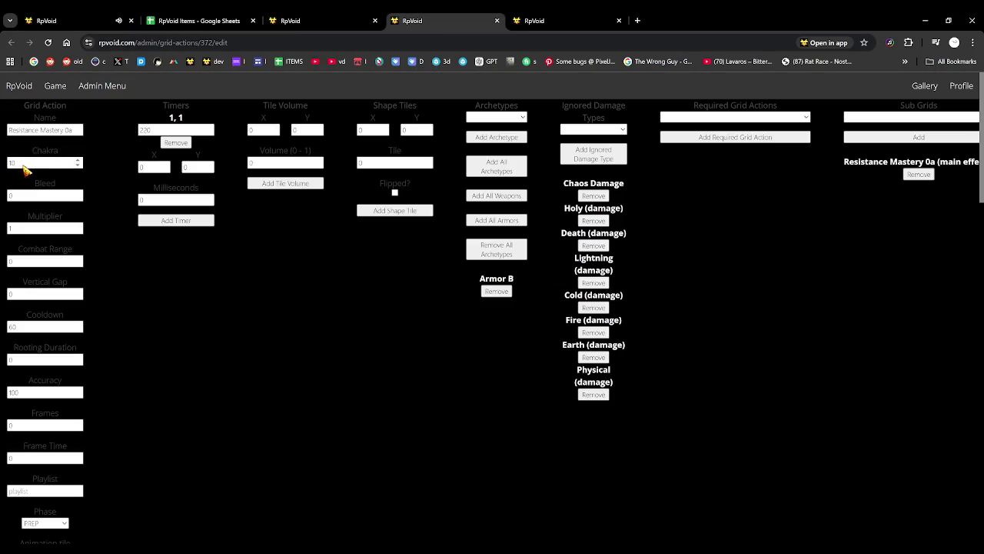
left_click(103, 14)
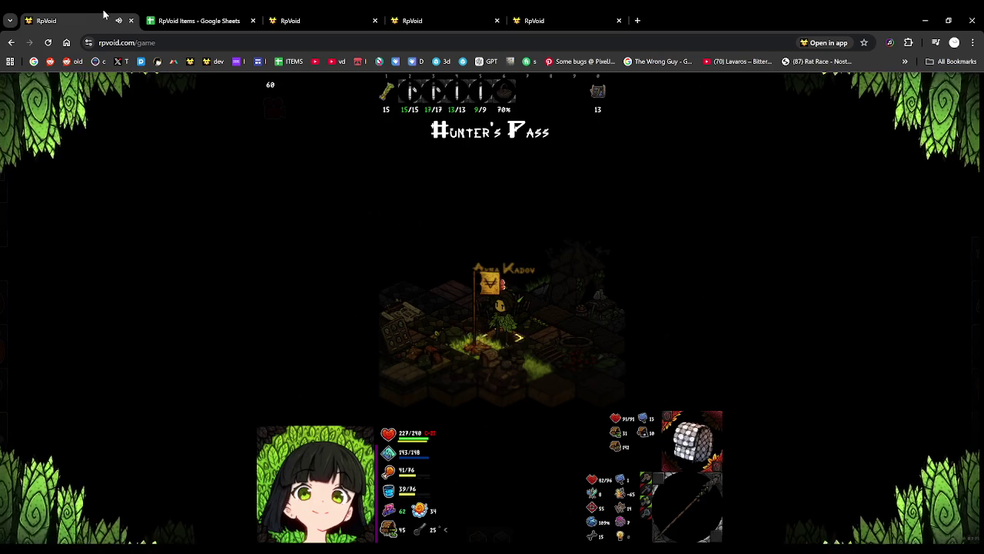
left_click(470, 14)
left_click(342, 15)
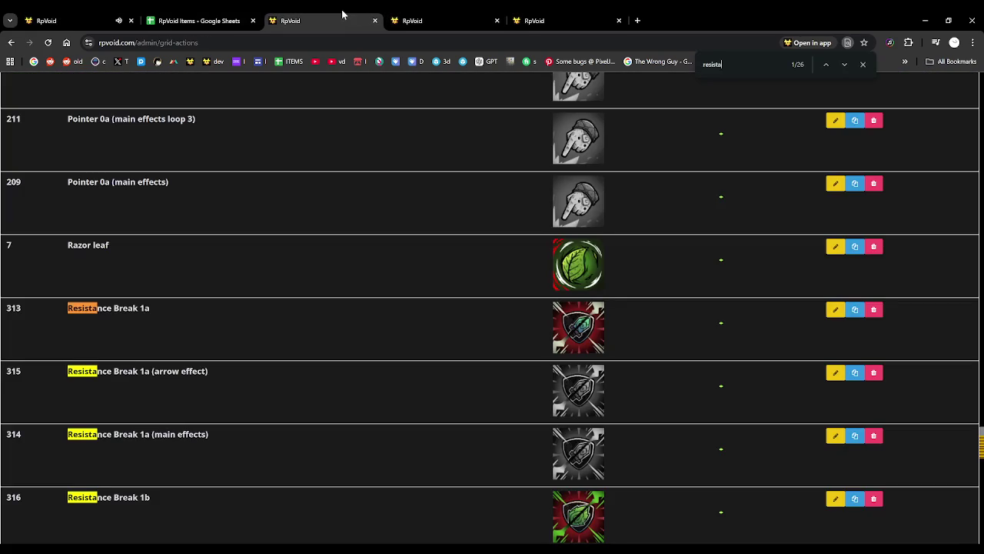
left_click(212, 15)
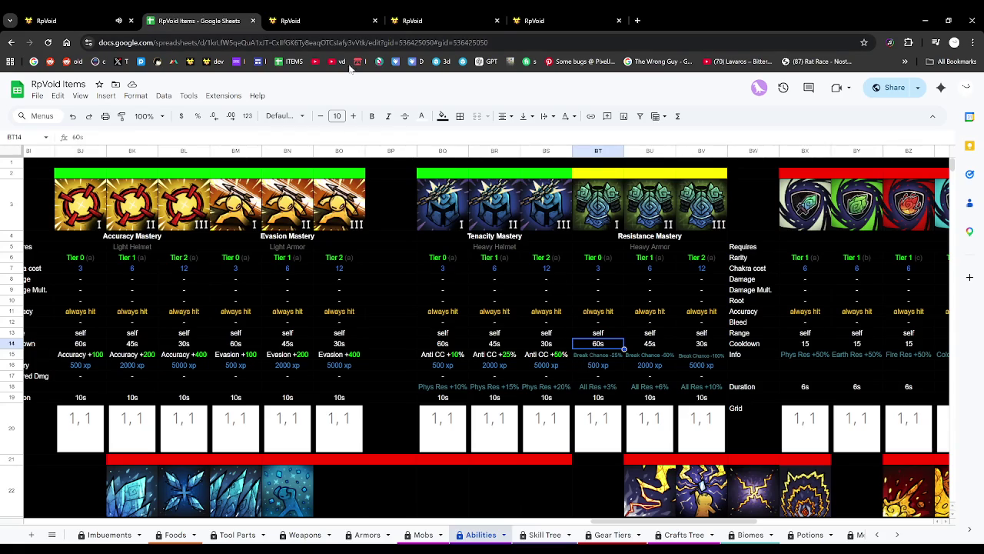
Save grid action 372 (Resistance Mastery 0a) and return to the running game.
left_click(396, 13)
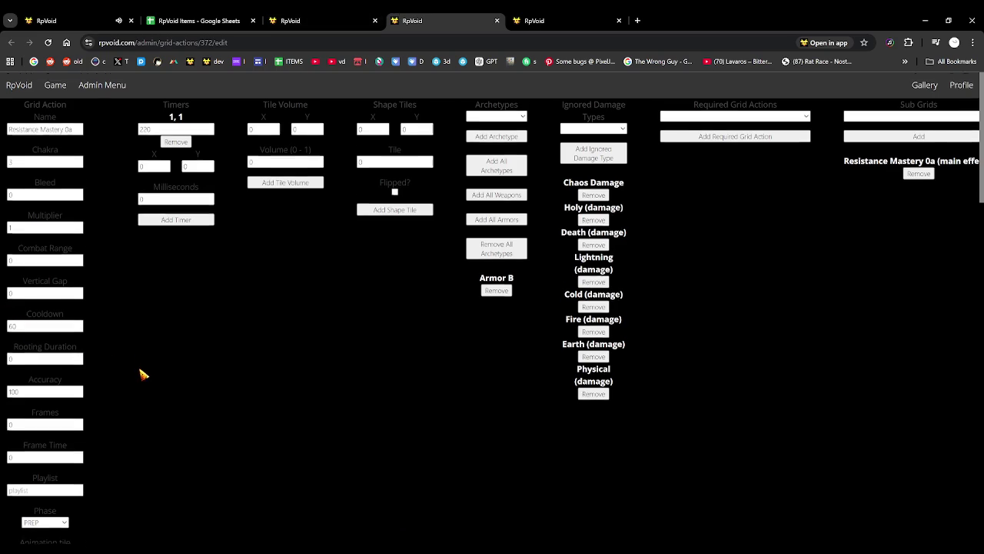
scroll(115, 371, "down", 15)
scroll(90, 369, "down", 5)
scroll(59, 351, "up", 1)
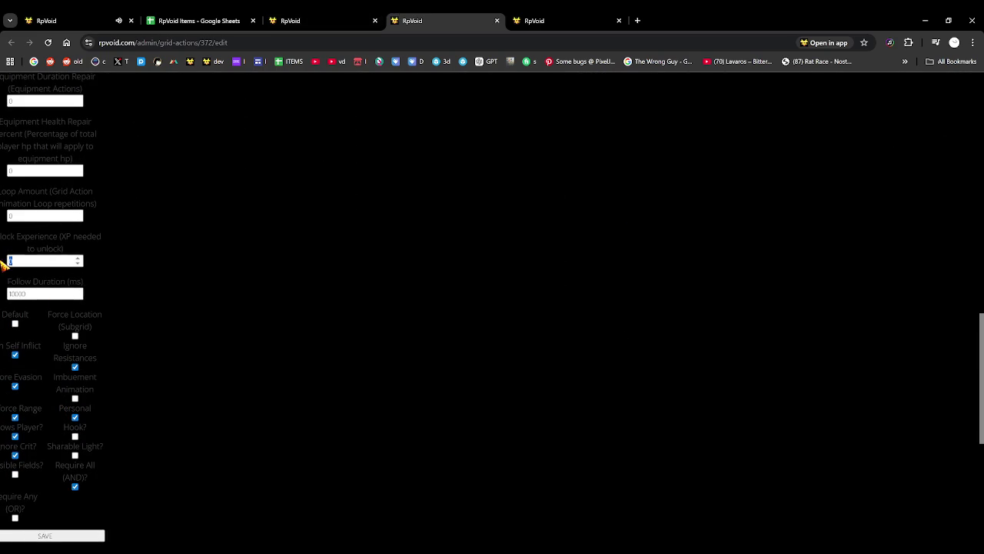
scroll(90, 330, "down", 4)
left_click(60, 228)
left_click(77, 18)
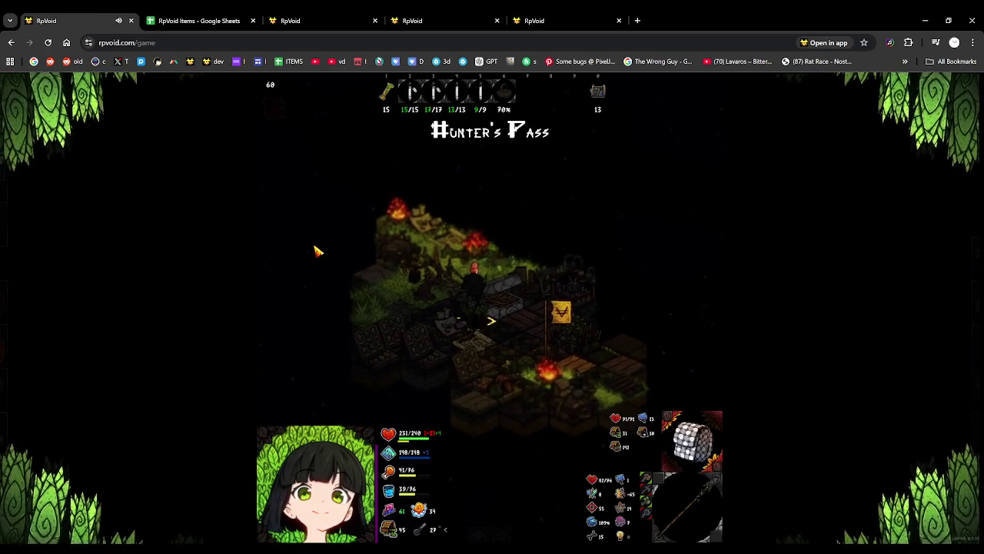
Inspect the first and fourth loadout slots, then set the sight strength to 10.
left_click(21, 181)
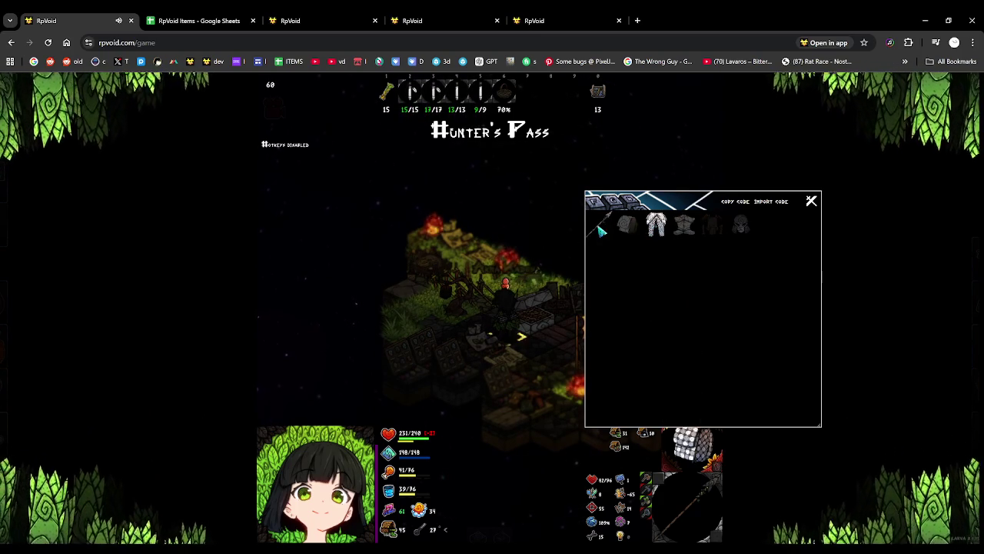
left_click(627, 225)
left_click(714, 226)
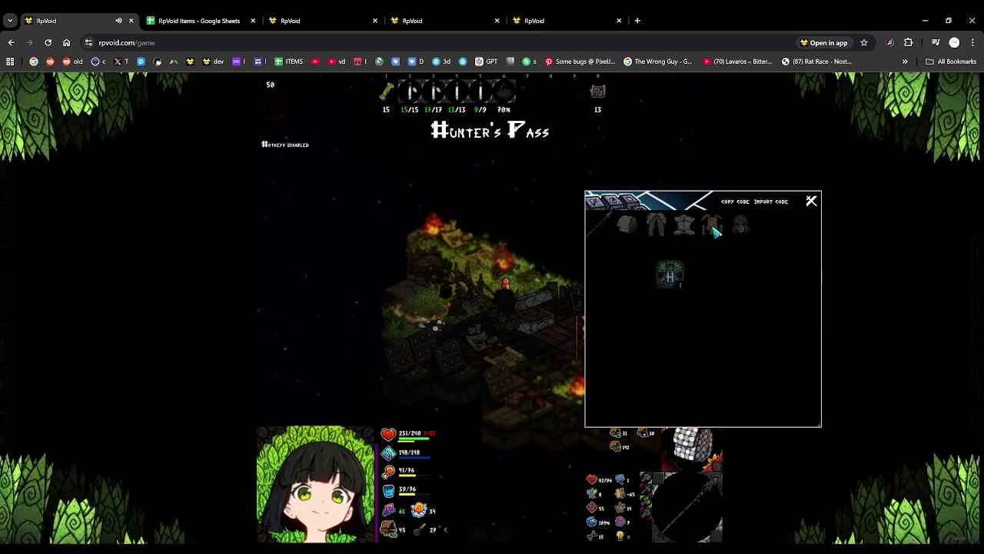
left_click(811, 201)
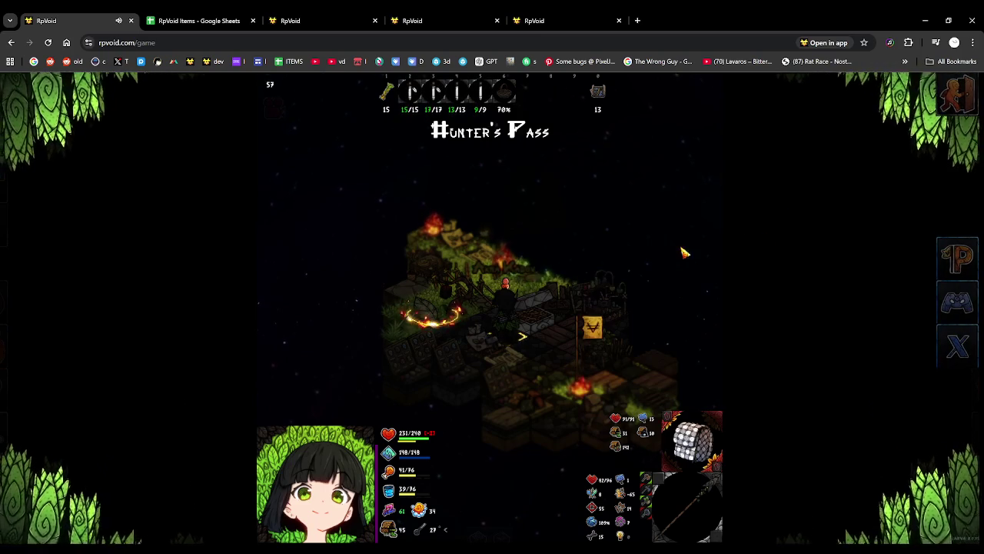
type("10")
key("Return")
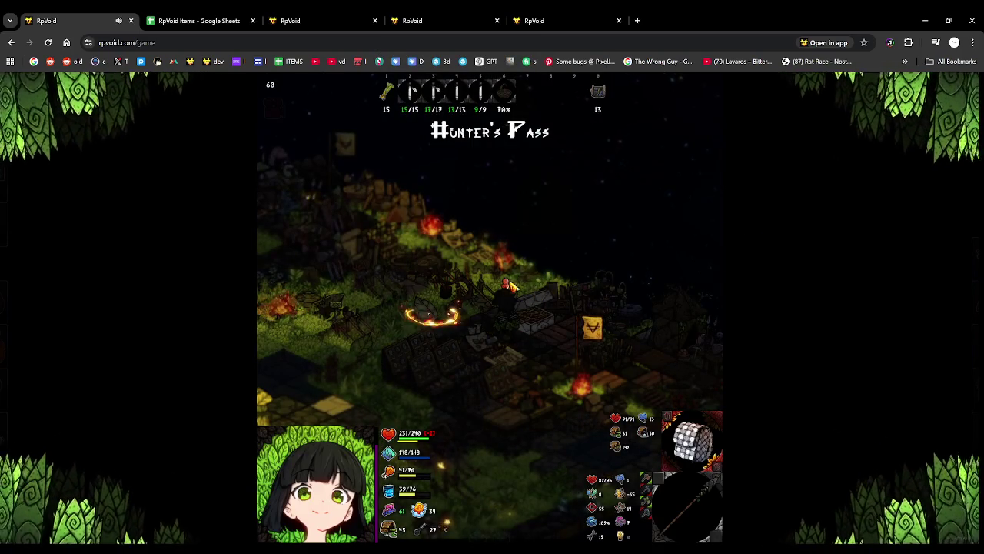
Regenerate the map entrances in admin, then hide the HUD and shrink the sight radius.
scroll(506, 305, "down", 2)
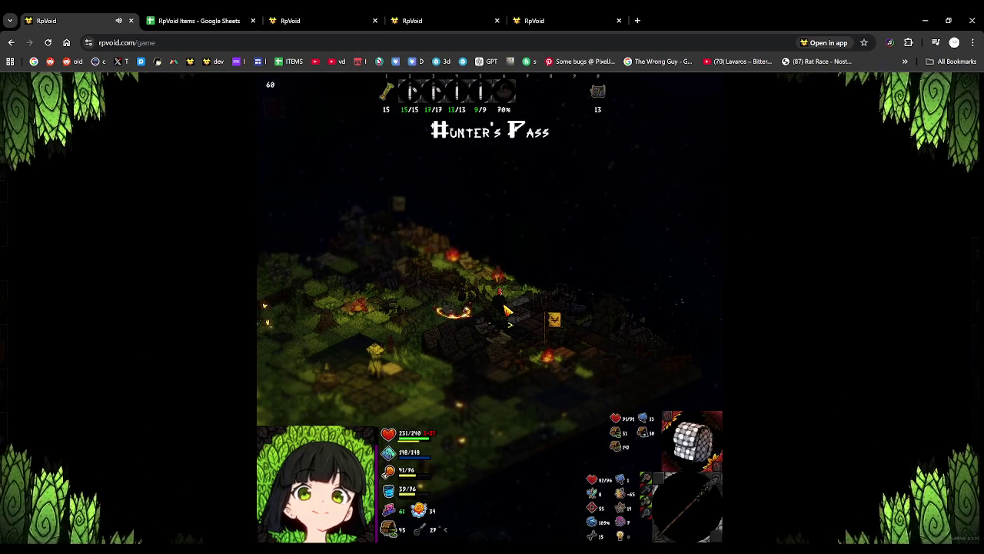
left_click(265, 88)
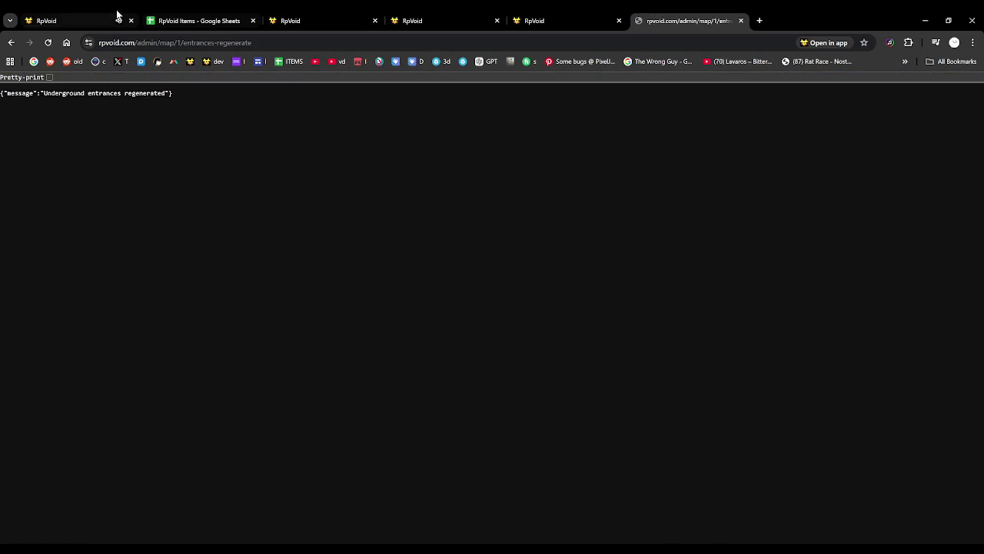
left_click(116, 17)
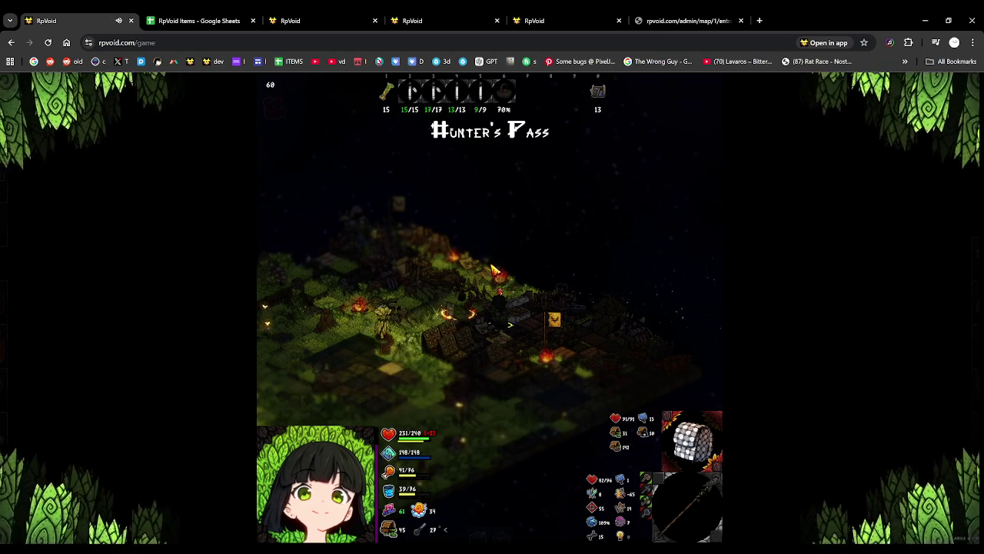
key("b")
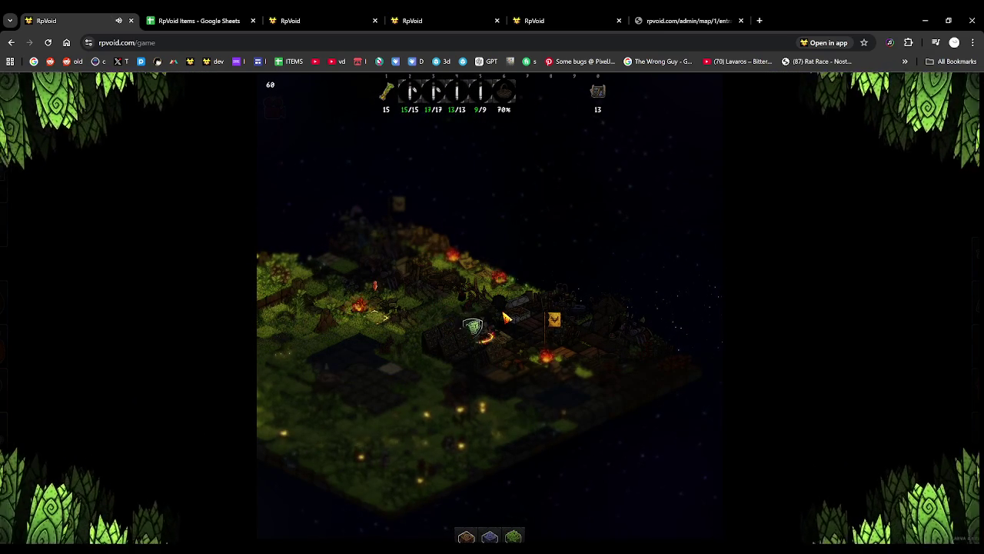
key("v")
key("Return")
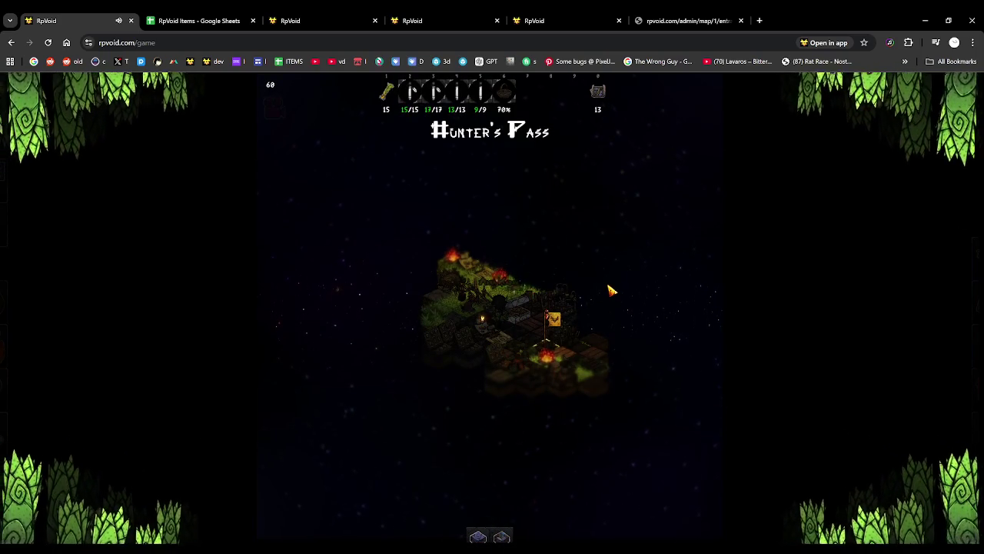
left_click(621, 341)
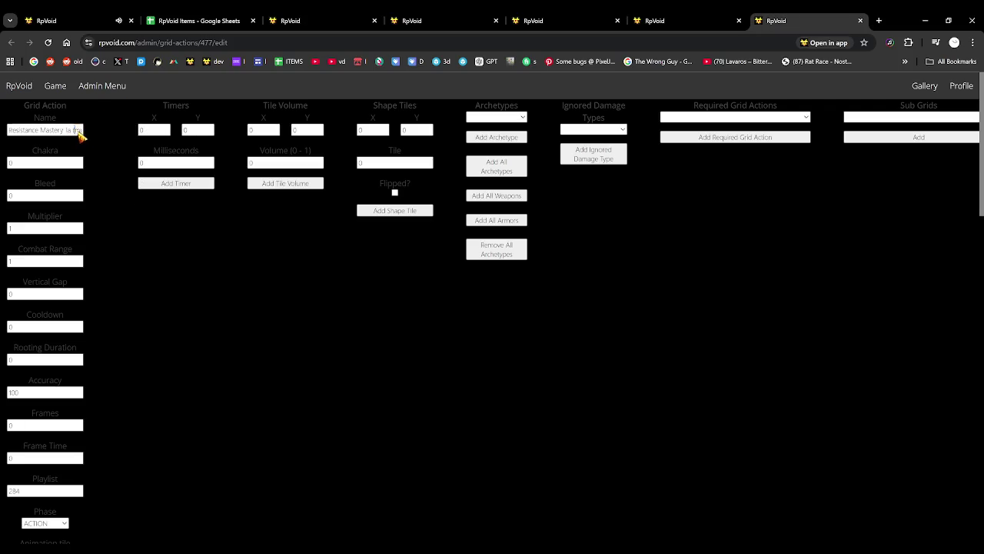
Save grid action 477's settings.
scroll(149, 281, "down", 2)
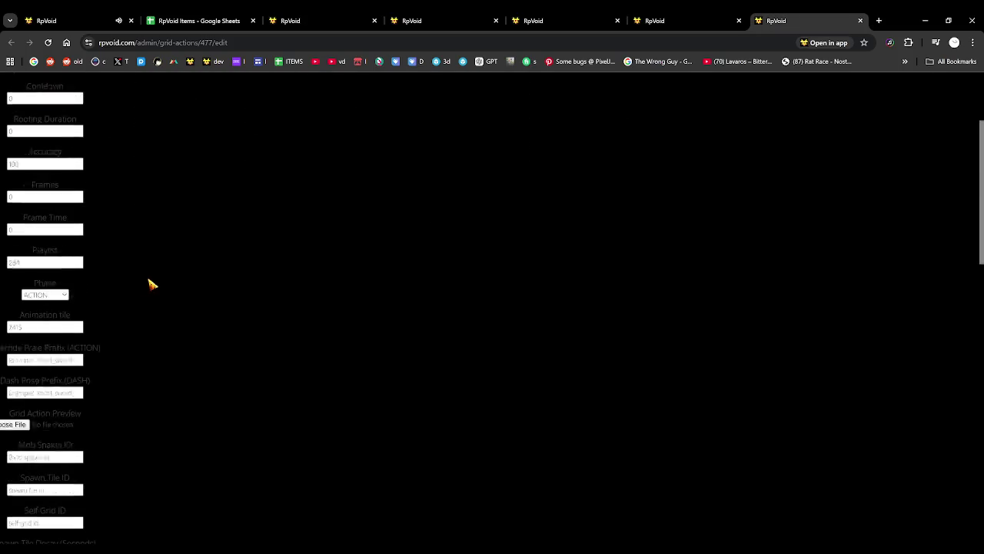
scroll(11, 272, "down", 10)
scroll(54, 341, "down", 3)
left_click(77, 332)
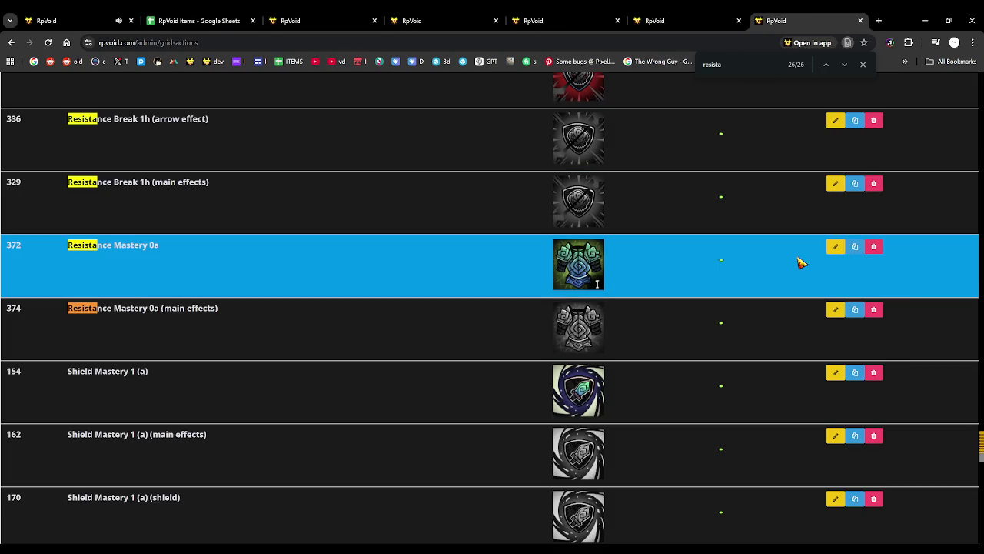
Open grid actions 478 and 479 and save grid action 479's settings.
left_click(855, 248)
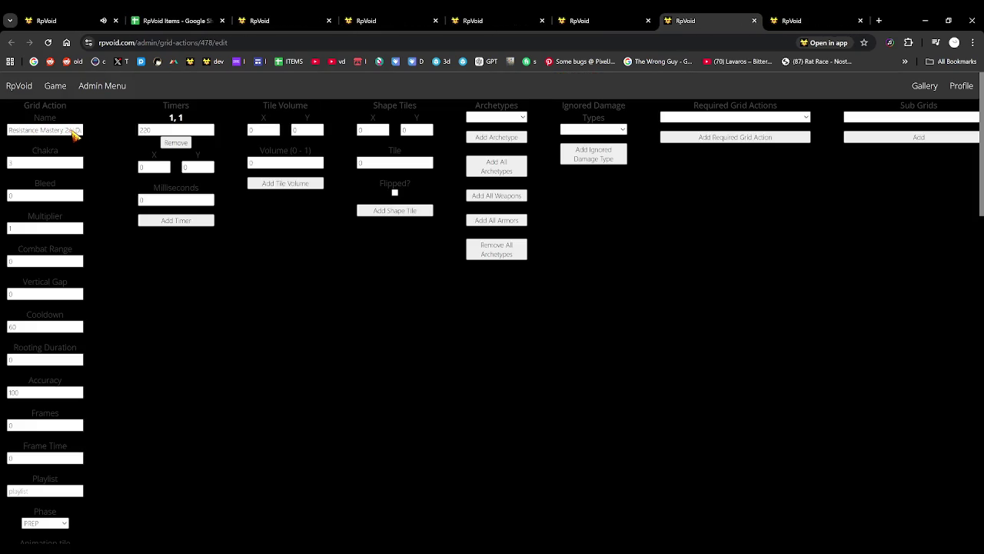
scroll(17, 264, "down", 5)
scroll(22, 241, "down", 5)
scroll(34, 242, "down", 3)
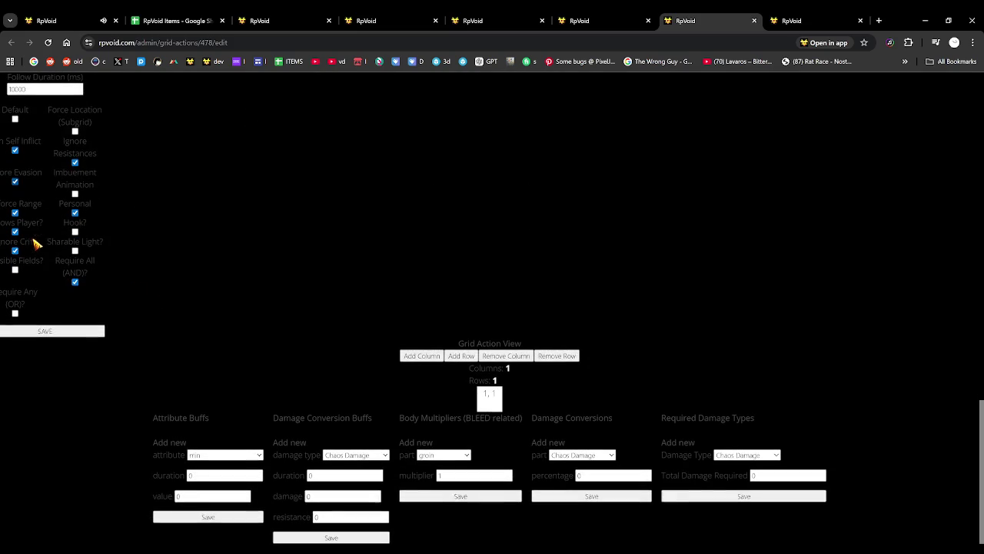
left_click(842, 16)
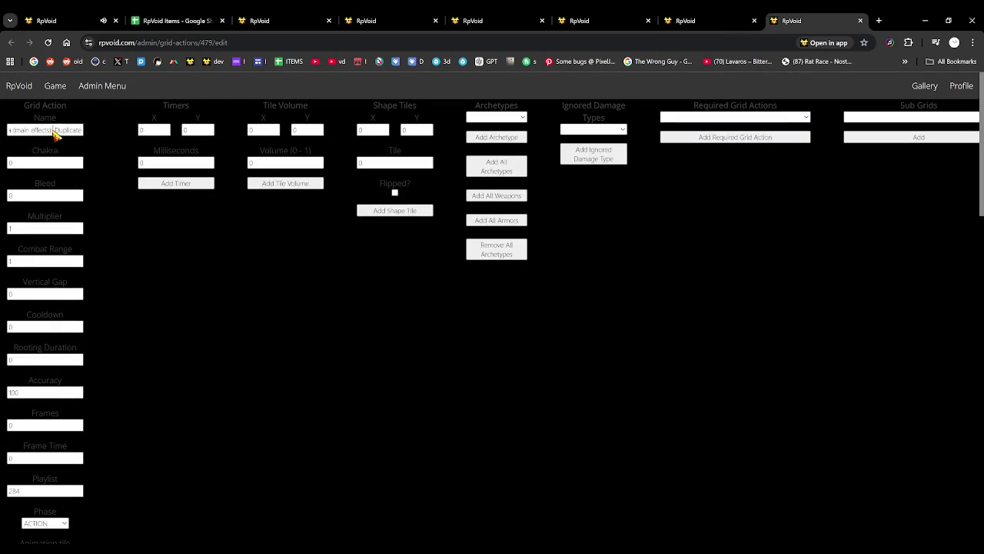
scroll(55, 275, "down", 5)
scroll(44, 275, "down", 5)
scroll(40, 329, "down", 1)
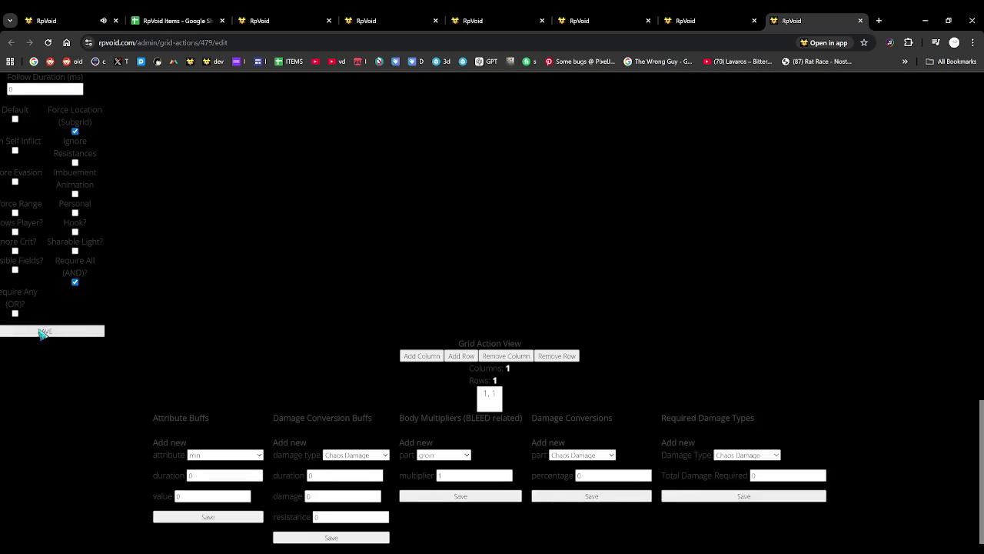
left_click(680, 20)
left_click(588, 20)
left_click(461, 21)
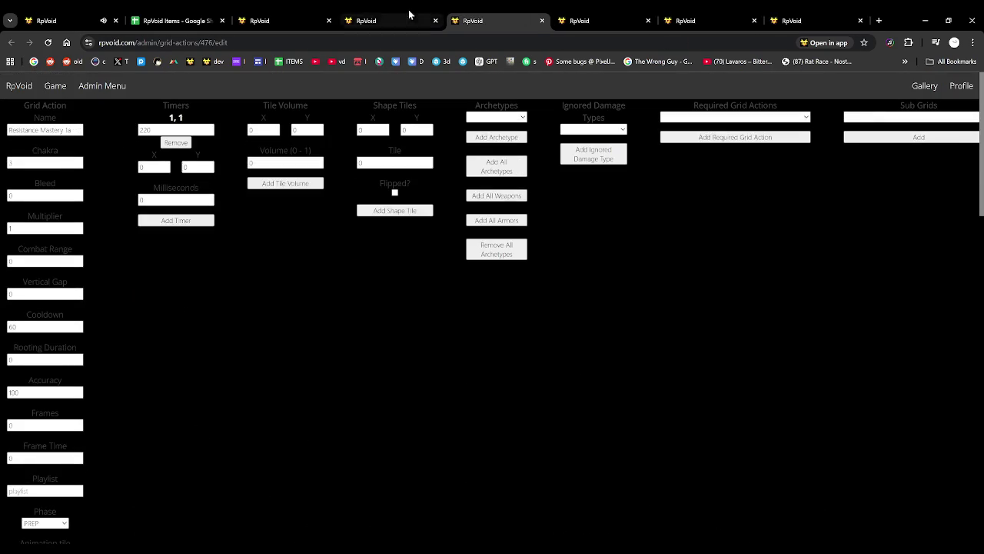
Remove all ignored damage types from Resistance Mastery 0a main effects and reload to confirm.
left_click(369, 21)
left_click(313, 21)
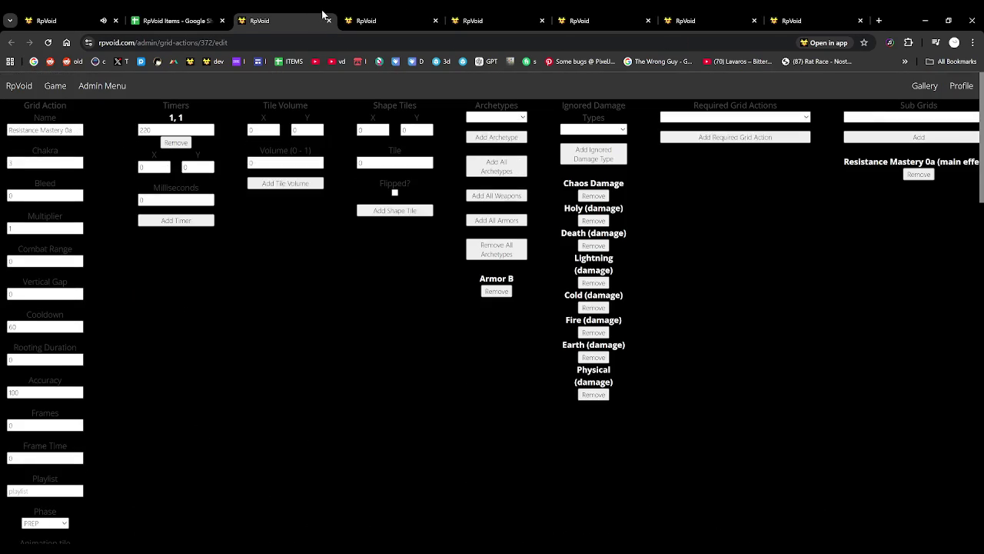
left_click(371, 17)
left_click(323, 15)
left_click(380, 15)
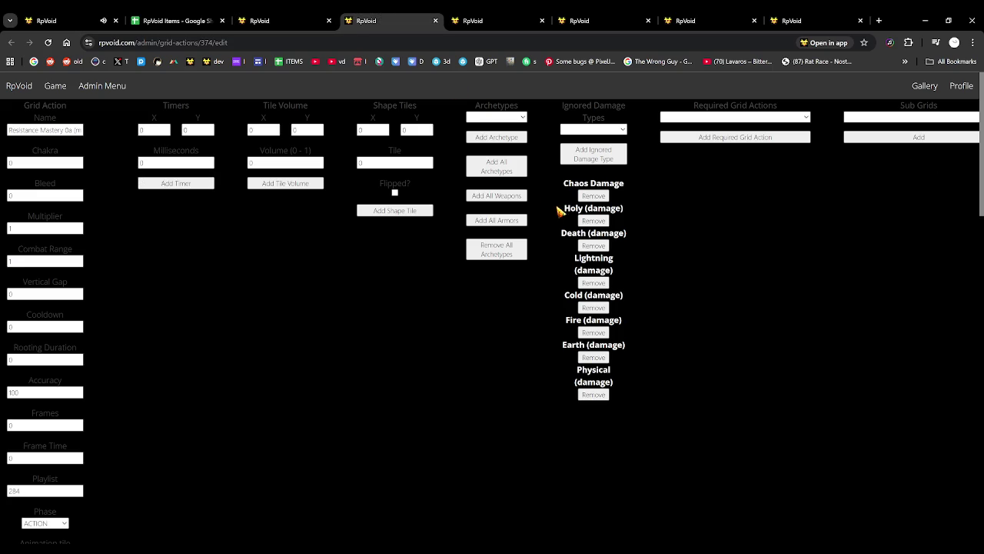
left_click(596, 196)
left_click(595, 196)
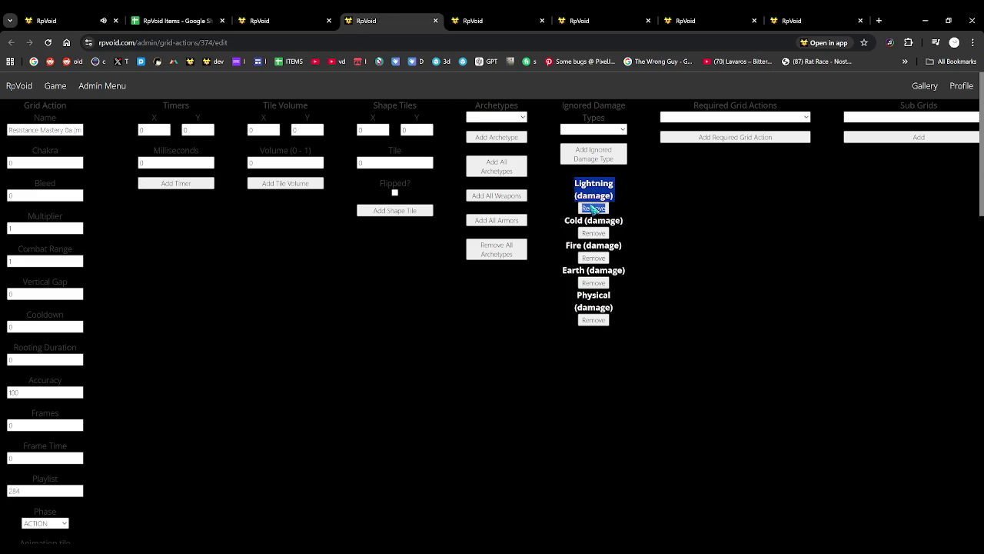
left_click(592, 208)
left_click(593, 208)
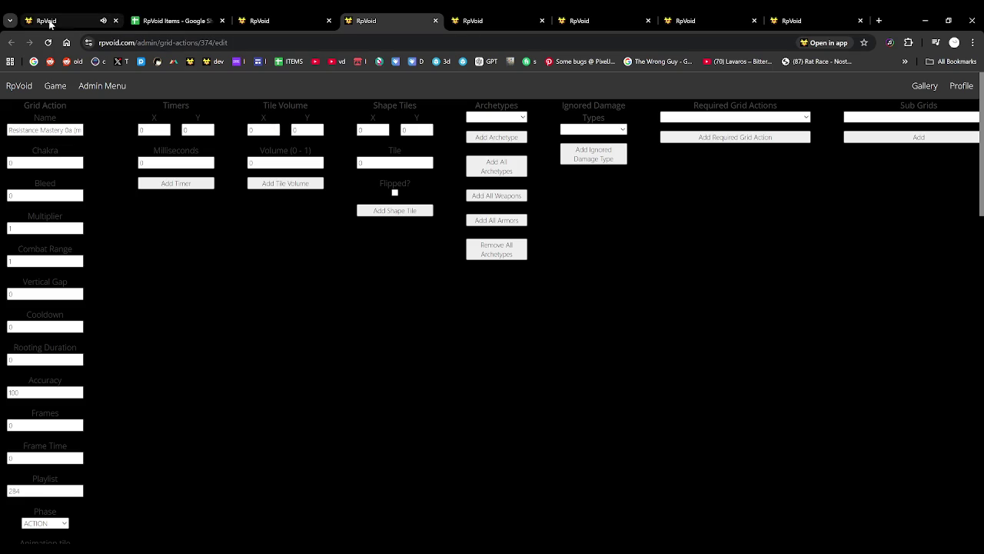
left_click(47, 42)
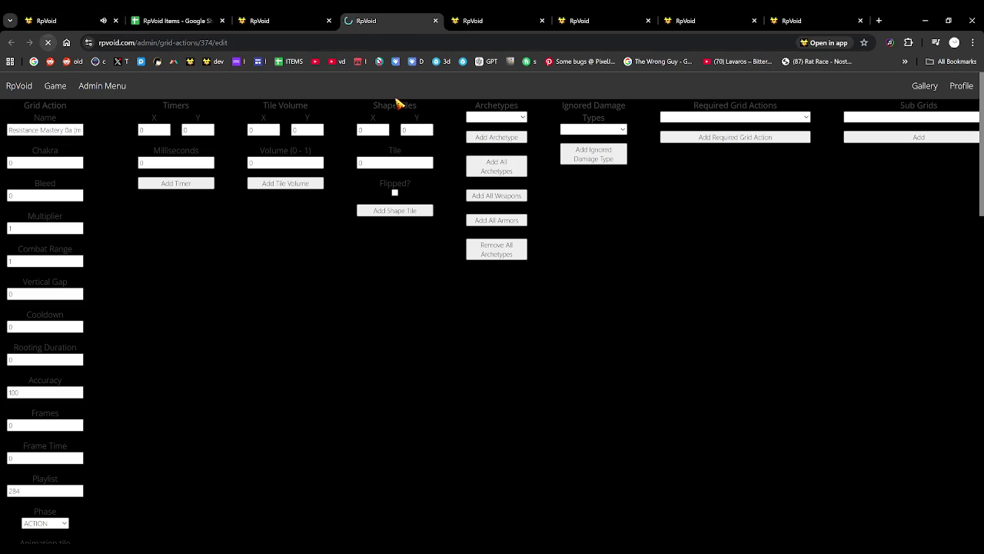
Add the Armor B archetype to Resistance Mastery 1a and 2a.
left_click(297, 16)
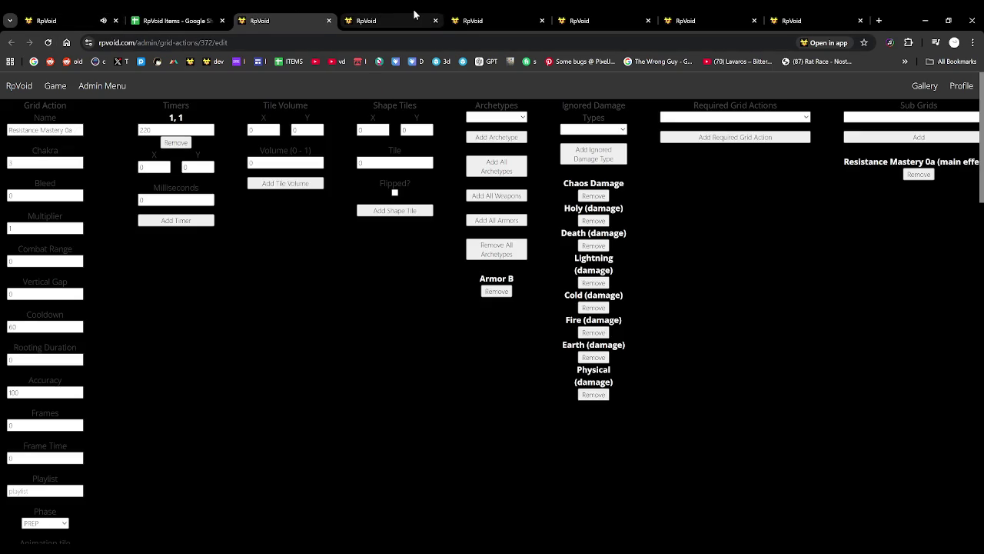
left_click(413, 8)
left_click(506, 9)
left_click(496, 117)
left_click(499, 155)
left_click(497, 137)
left_click(615, 21)
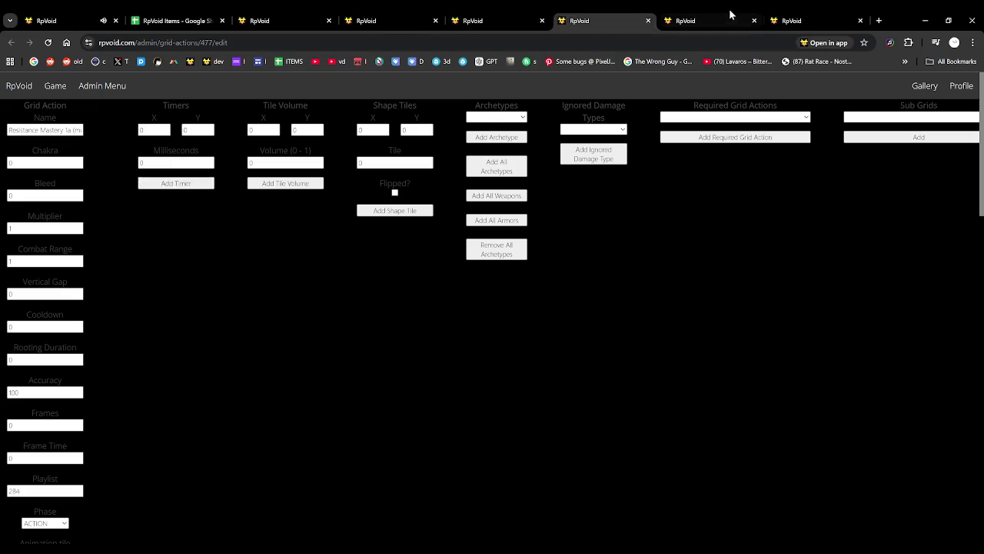
left_click(731, 16)
left_click(503, 138)
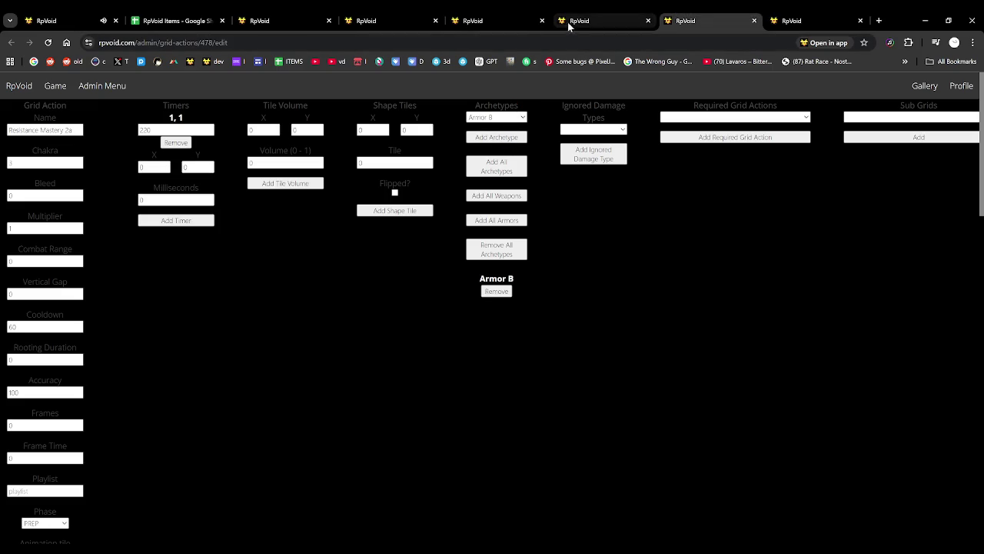
Review the open grid action tabs, from 372 through 479 and the 0a main effects.
left_click(309, 12)
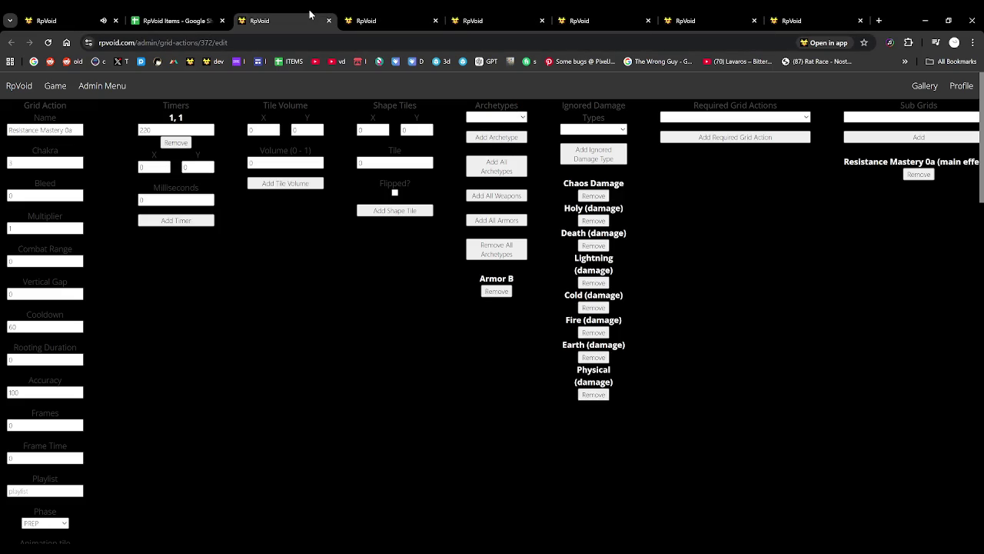
left_click(420, 12)
left_click(499, 13)
left_click(600, 12)
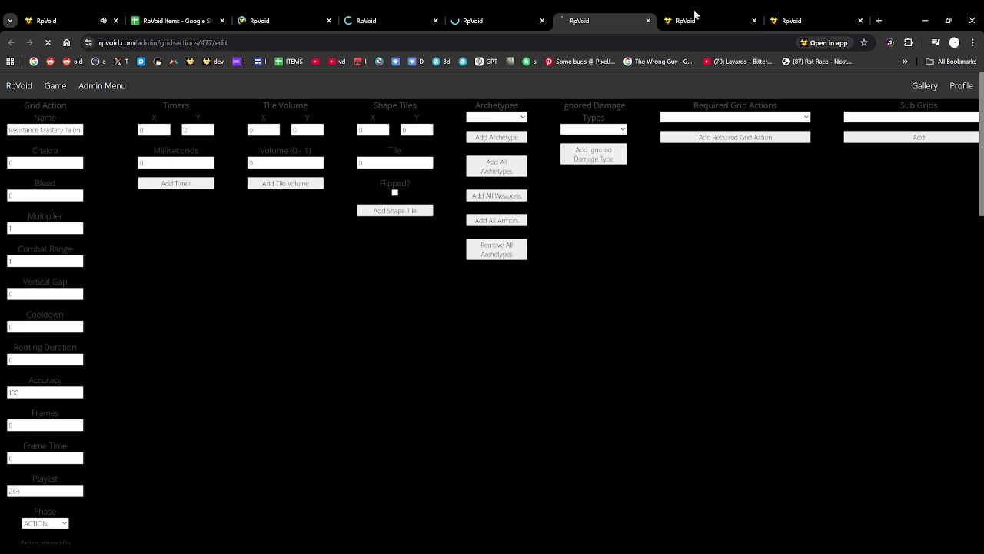
left_click(696, 12)
left_click(800, 12)
left_click(286, 13)
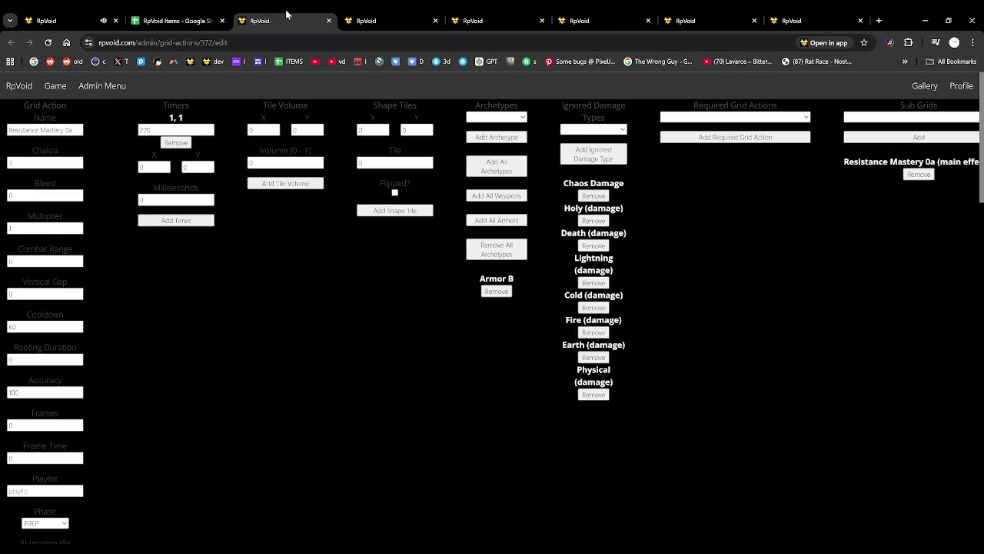
left_click(393, 13)
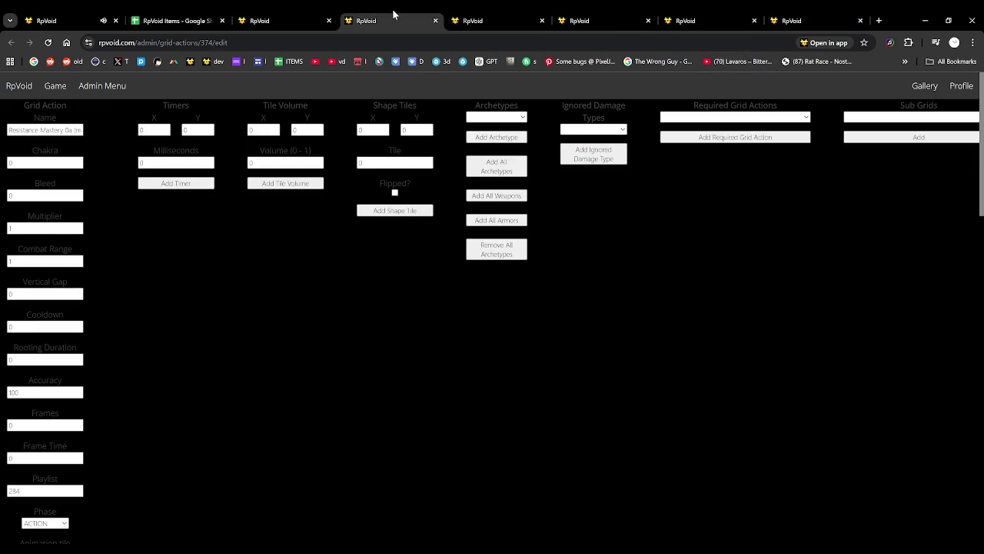
scroll(795, 222, "down", 1)
scroll(792, 222, "up", 1)
left_click(302, 14)
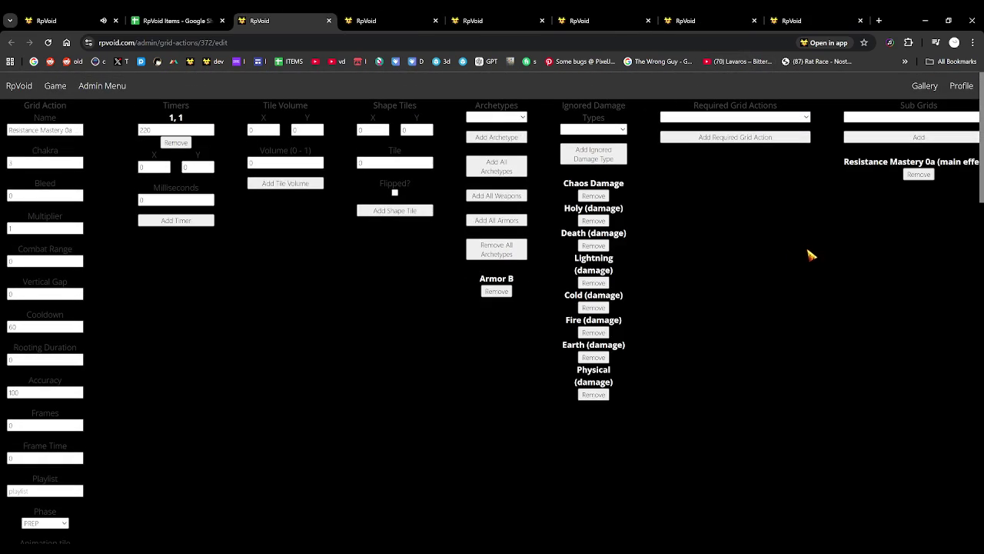
Add 'Resistance Mastery 1a (main effects)' as the sub-grid of Resistance Mastery 1a.
left_click(384, 14)
left_click(493, 14)
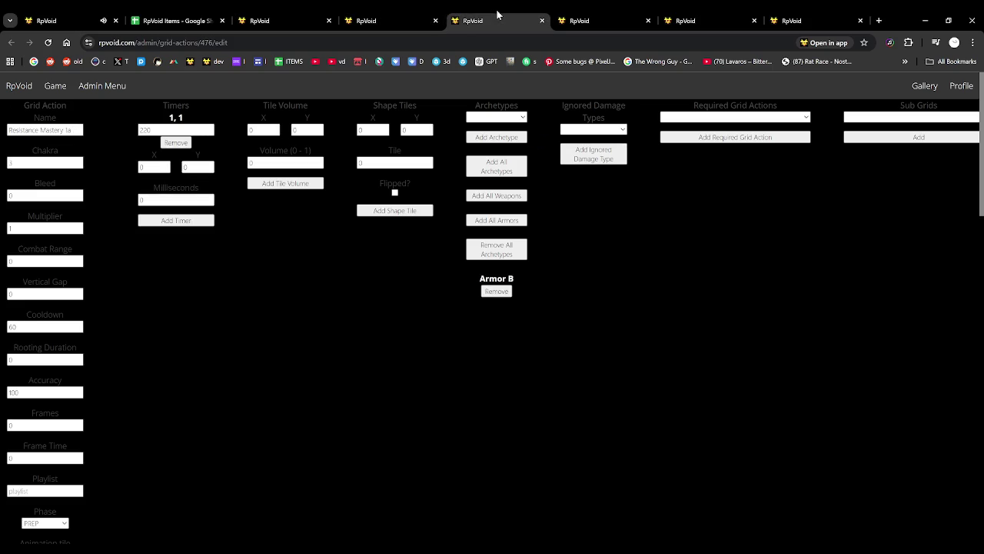
left_click(872, 117)
type("Resistance Break 1a")
key("BackSpace")
type("f (arrow effect)")
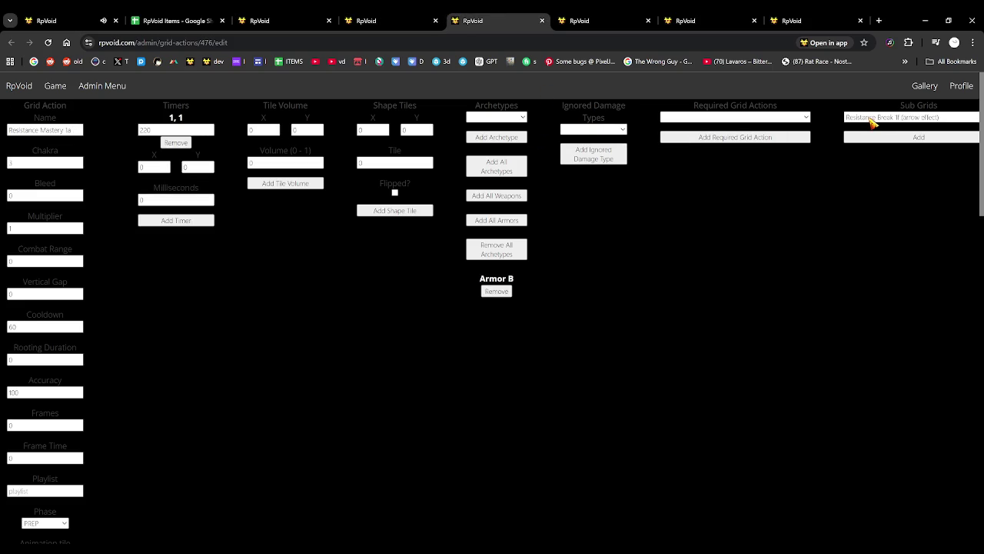
key("ctrl+a")
type("Shield Mastery 1 (a)")
key("ctrl+a")
type("Resistance Mastery 1a (main effects)")
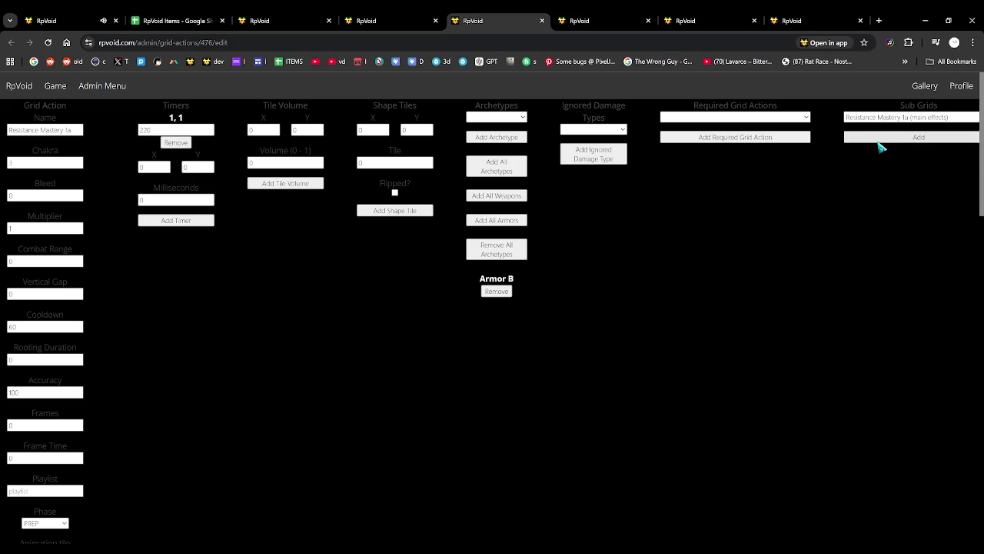
left_click(884, 142)
Add 'Resistance Mastery 2a (main effects)' as the sub-grid of Resistance Mastery 2a.
left_click(631, 12)
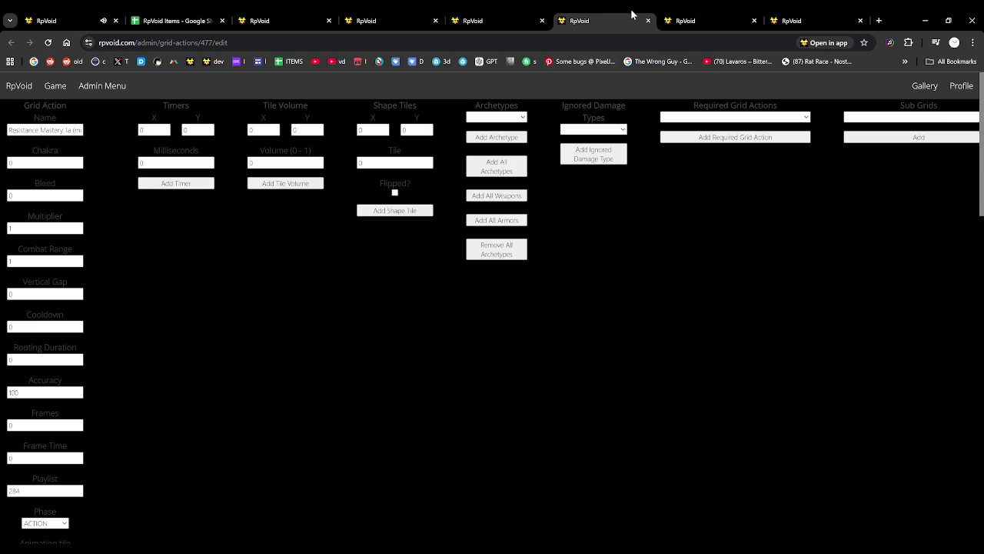
left_click(698, 14)
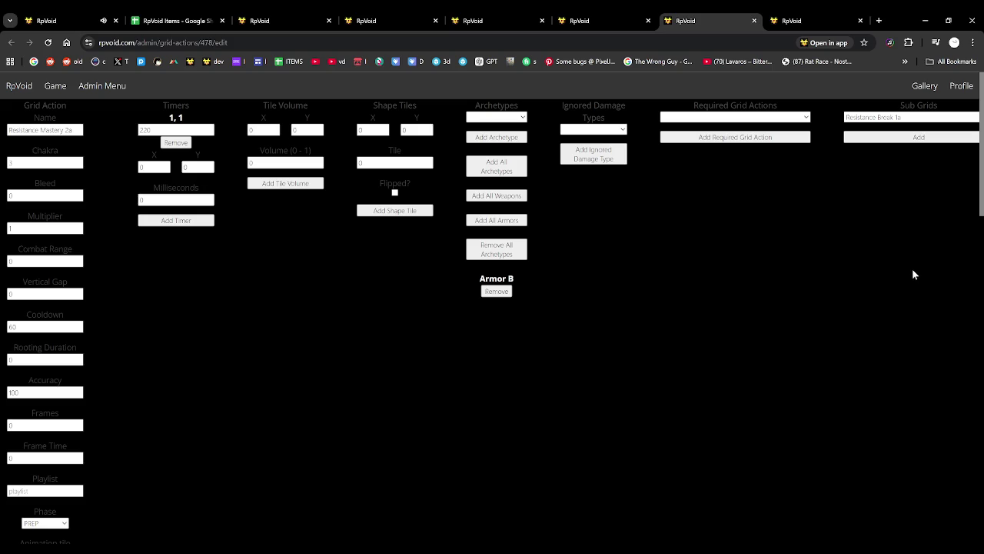
left_click(895, 138)
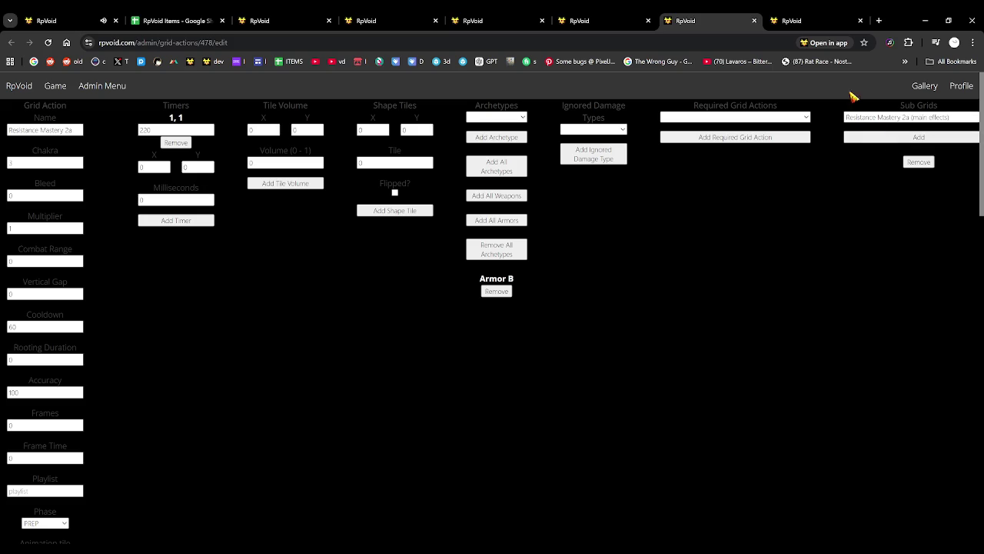
left_click(796, 14)
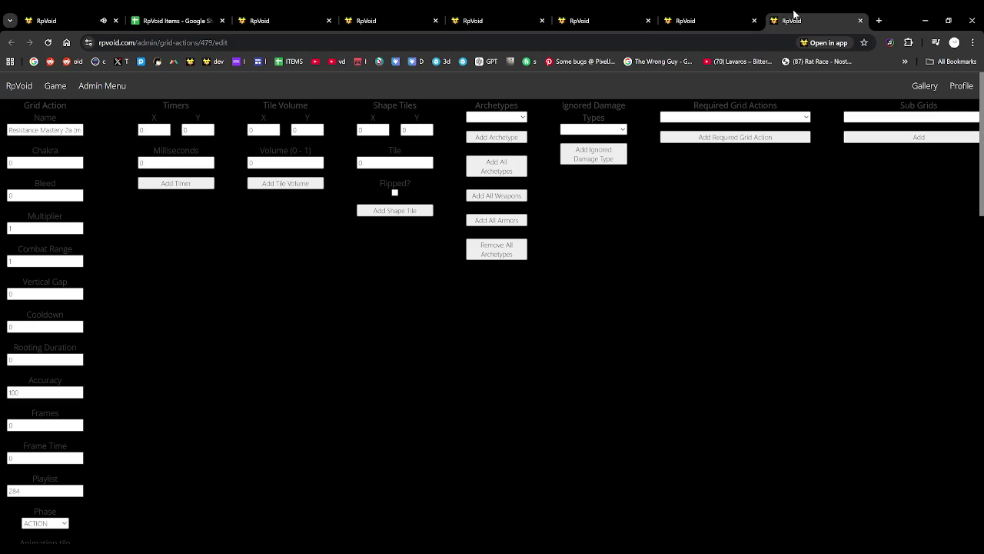
left_click(714, 14)
left_click(610, 14)
left_click(506, 14)
left_click(342, 13)
left_click(304, 14)
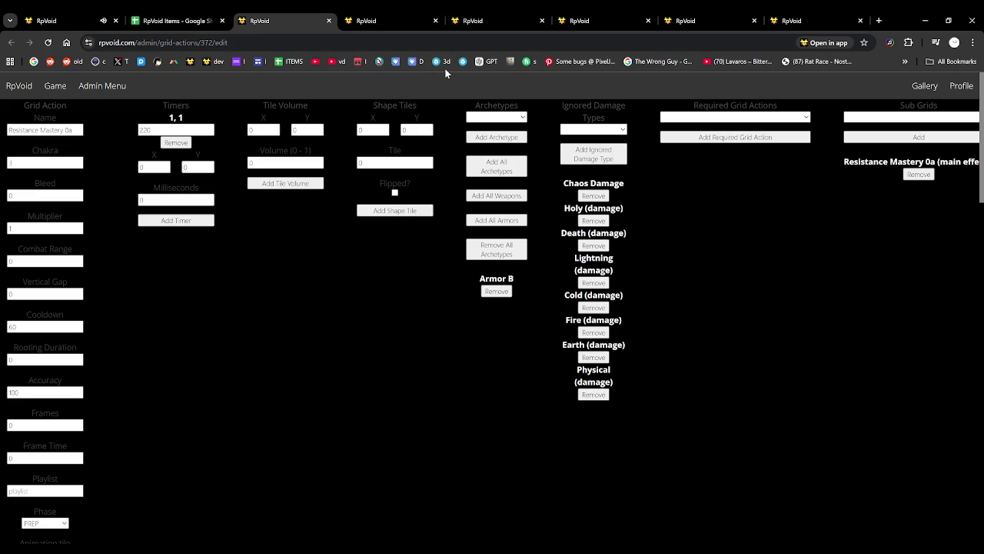
Make 1a require Resistance Mastery 0a and 2a require Resistance Mastery 1a.
left_click(402, 9)
left_click(477, 11)
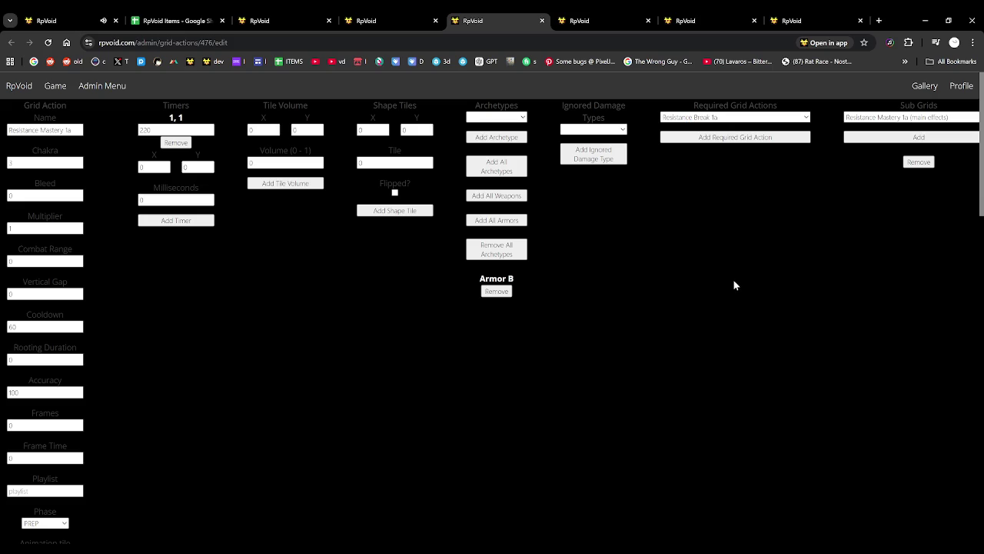
left_click(730, 137)
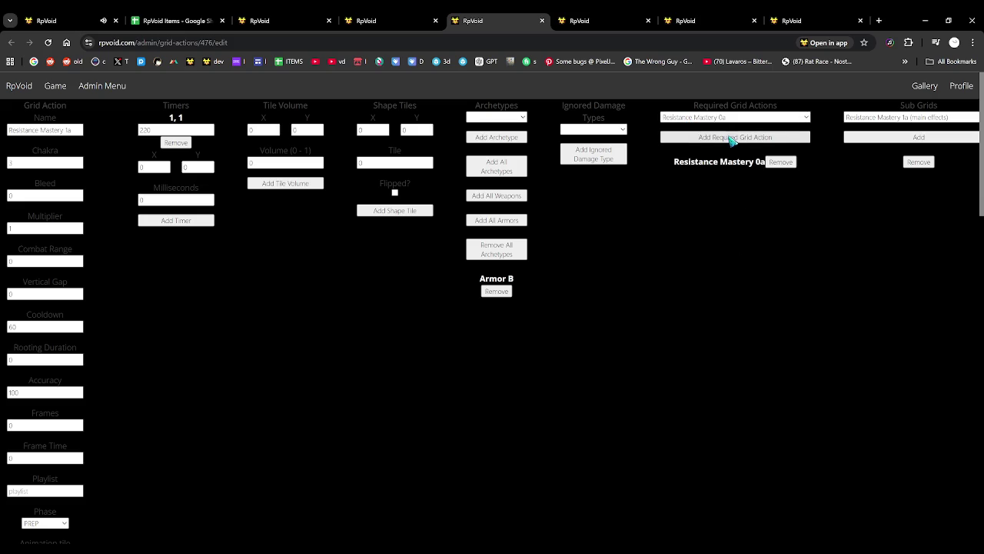
left_click(697, 16)
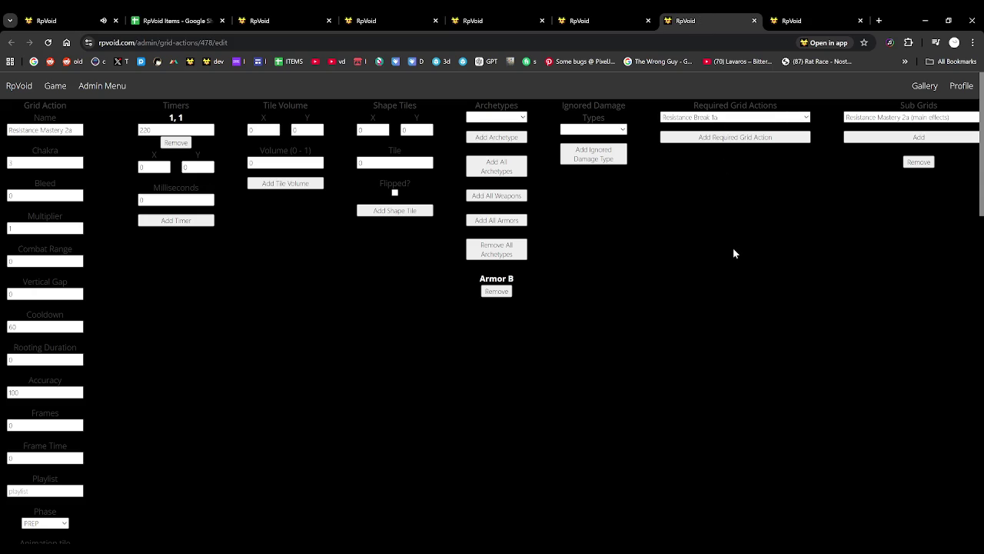
left_click(753, 137)
left_click(57, 14)
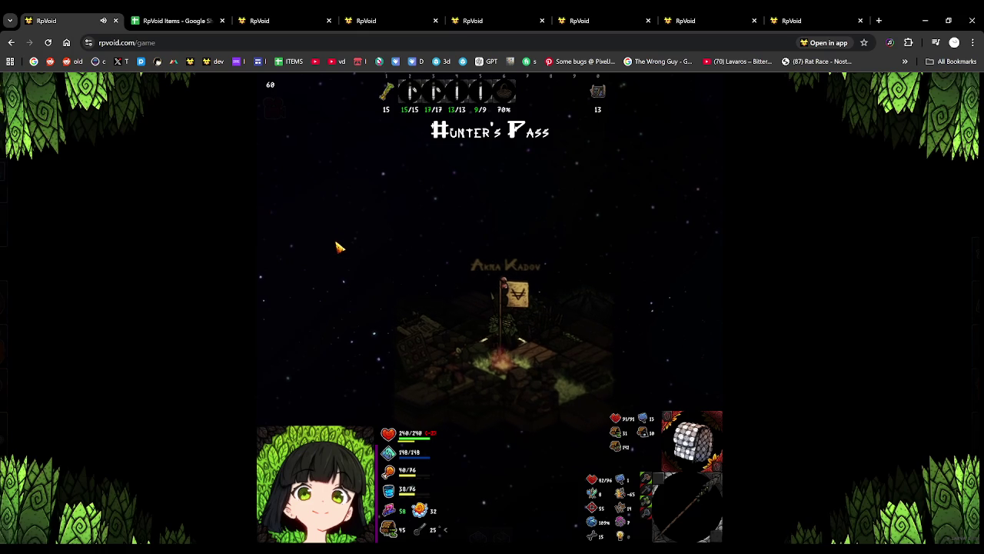
Inspect the new Resistance Mastery ability in the game's loadout panel.
left_click(712, 223)
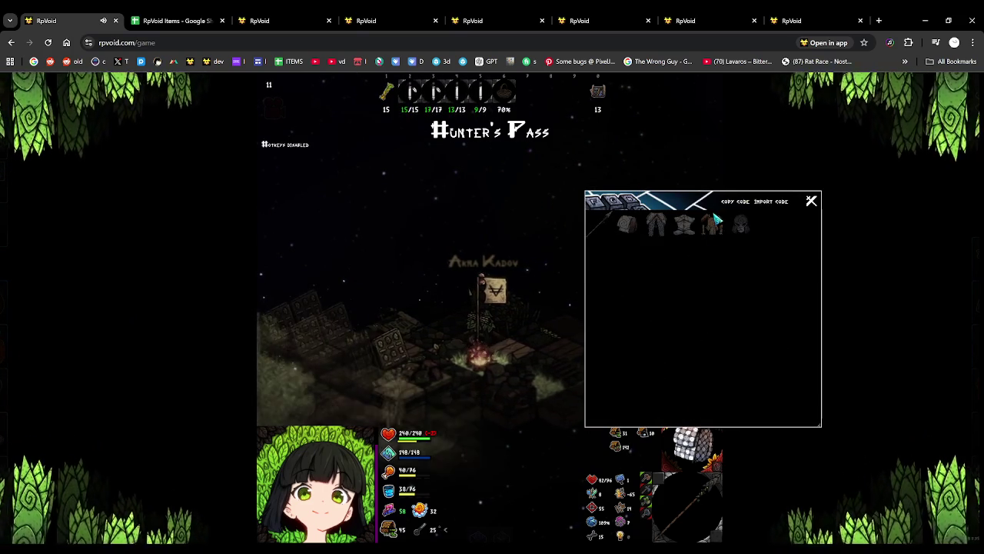
left_click(710, 223)
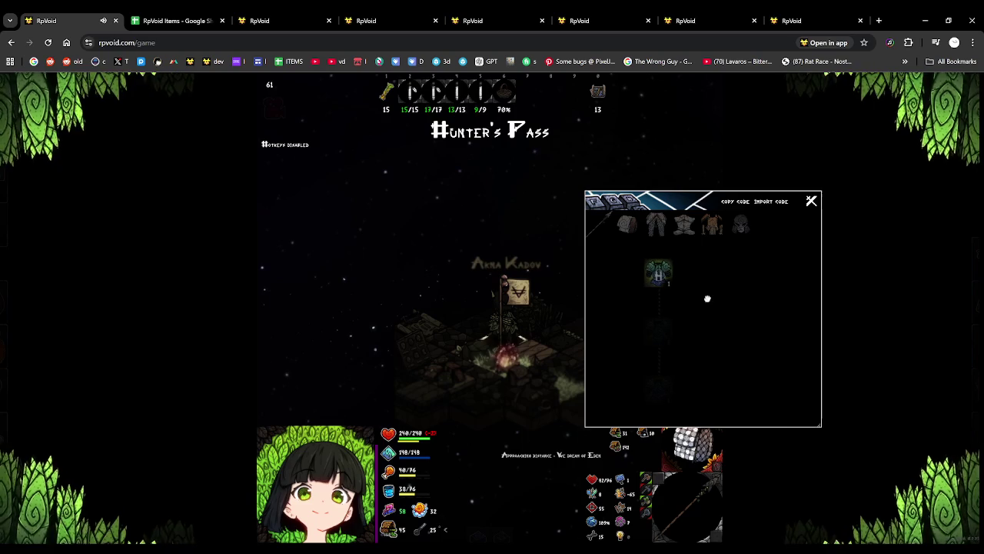
left_click(811, 200)
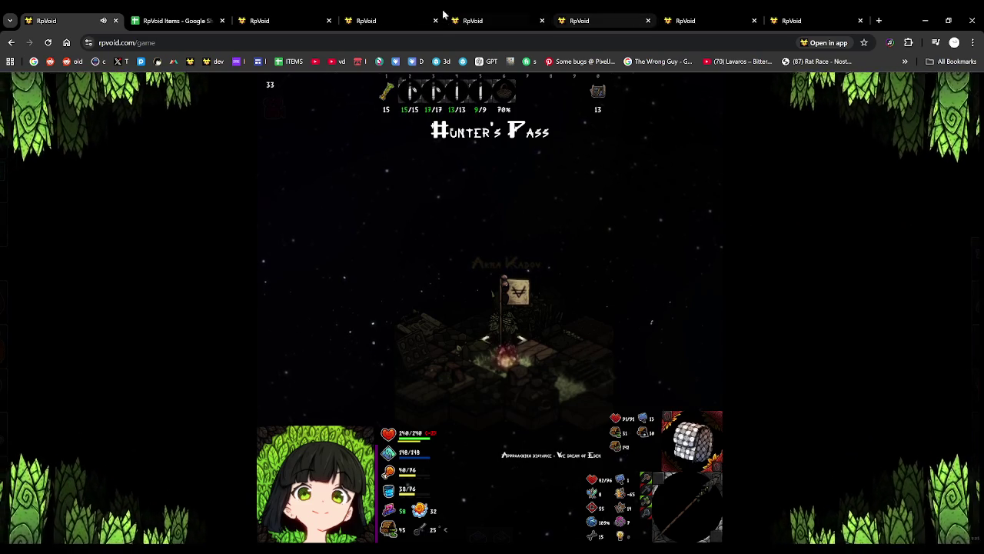
left_click(297, 19)
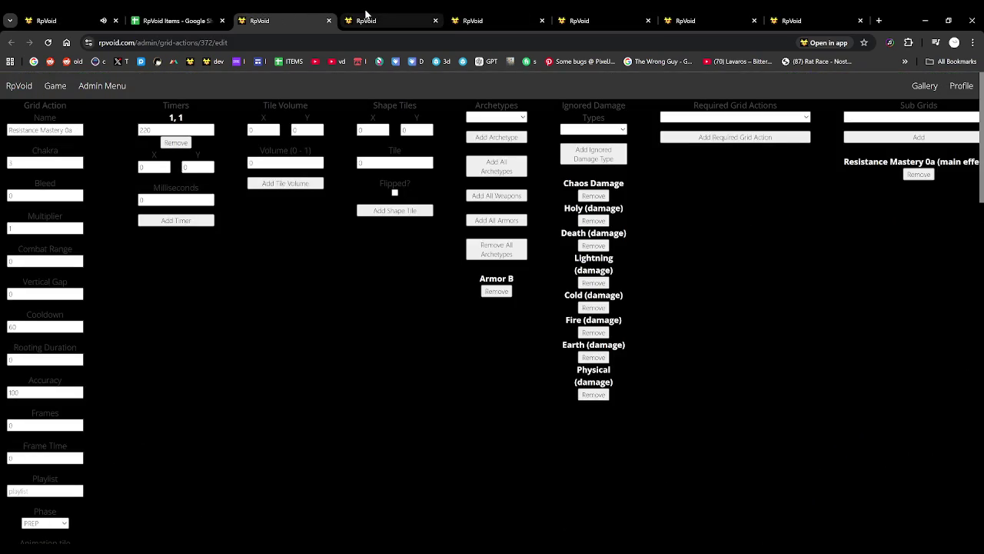
Save the Resistance Mastery 1a grid action (476).
left_click(475, 17)
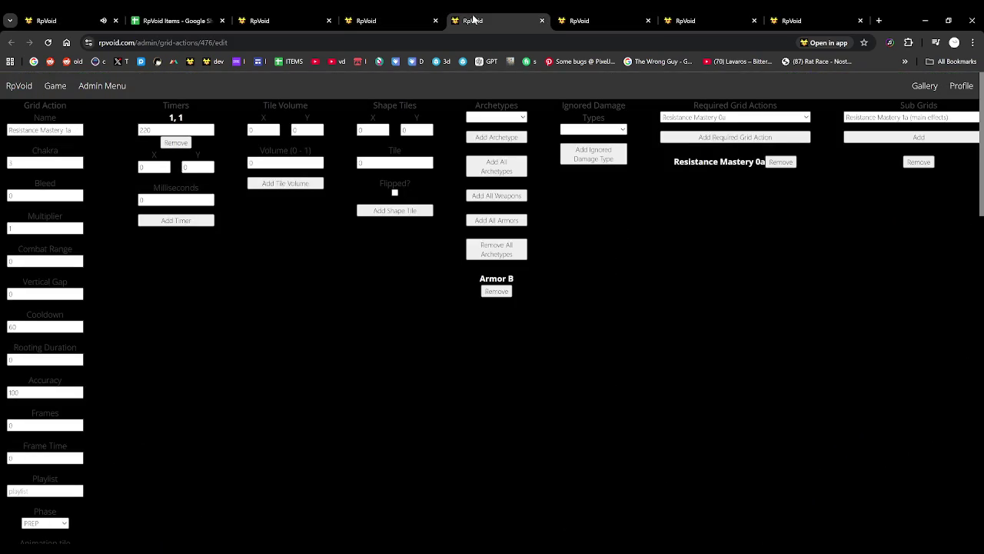
scroll(108, 300, "down", 3)
scroll(56, 338, "down", 1)
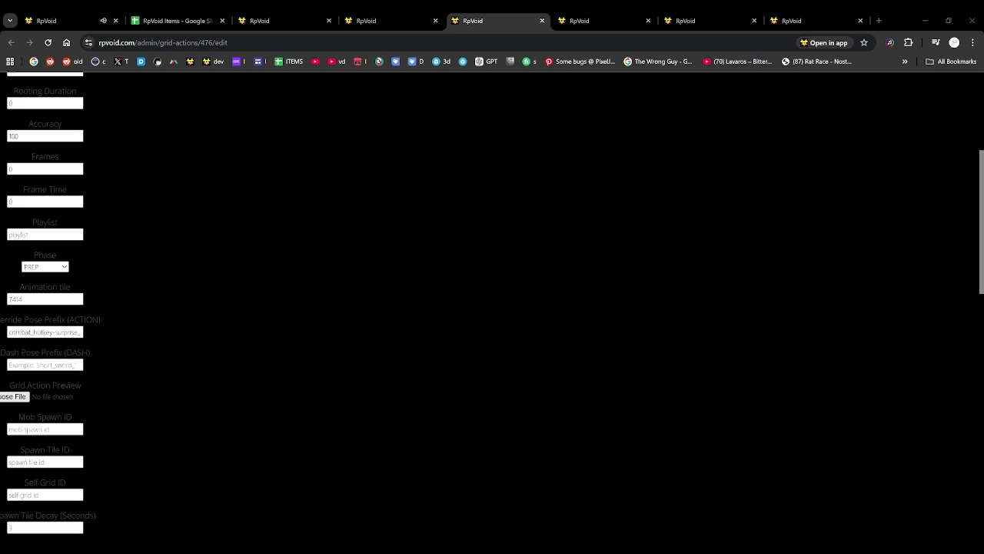
scroll(57, 376, "down", 3)
scroll(57, 367, "down", 5)
scroll(37, 354, "down", 2)
left_click(46, 332)
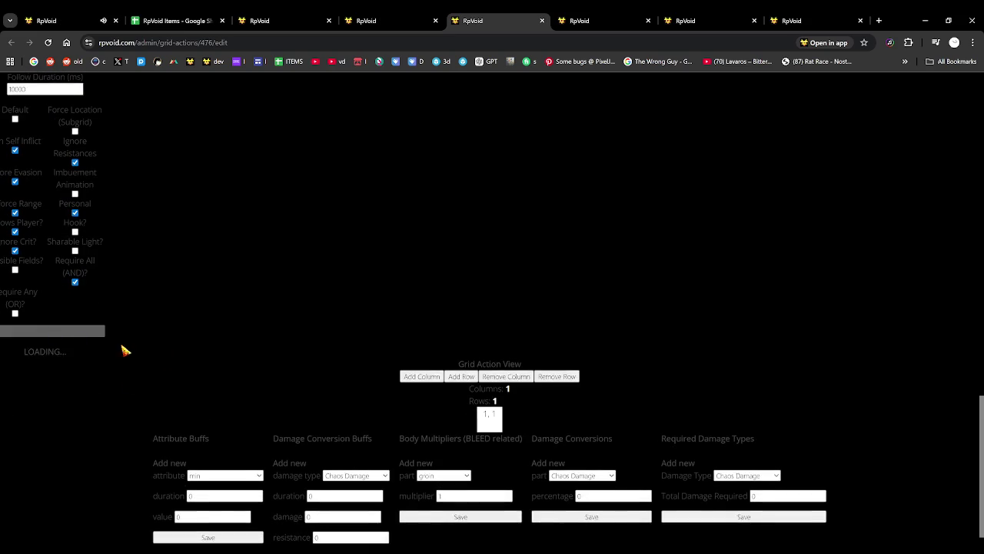
Choose a preview file for Resistance Mastery 2a (478) and save it.
left_click(616, 9)
left_click(669, 14)
scroll(81, 279, "down", 5)
scroll(60, 259, "down", 1)
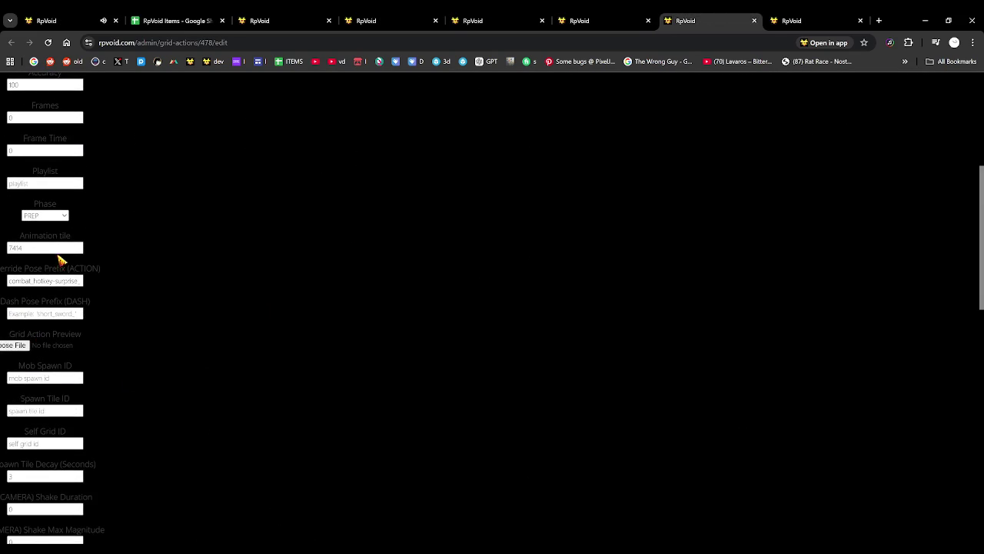
left_click(14, 345)
key("Return")
scroll(159, 341, "down", 4)
scroll(77, 341, "down", 6)
left_click(46, 435)
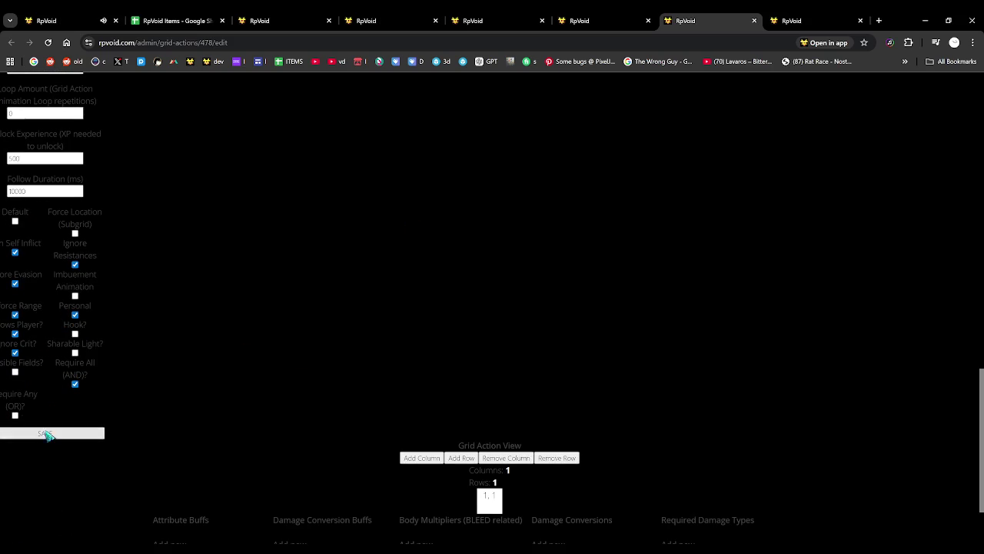
left_click(69, 21)
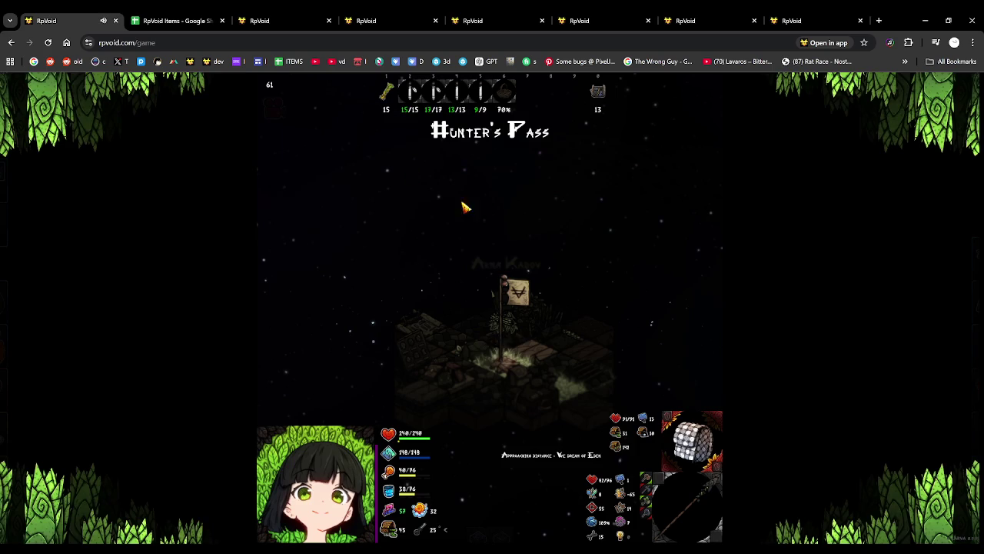
Pan the loadout ability tree to view the new Resistance Mastery node.
left_click(21, 177)
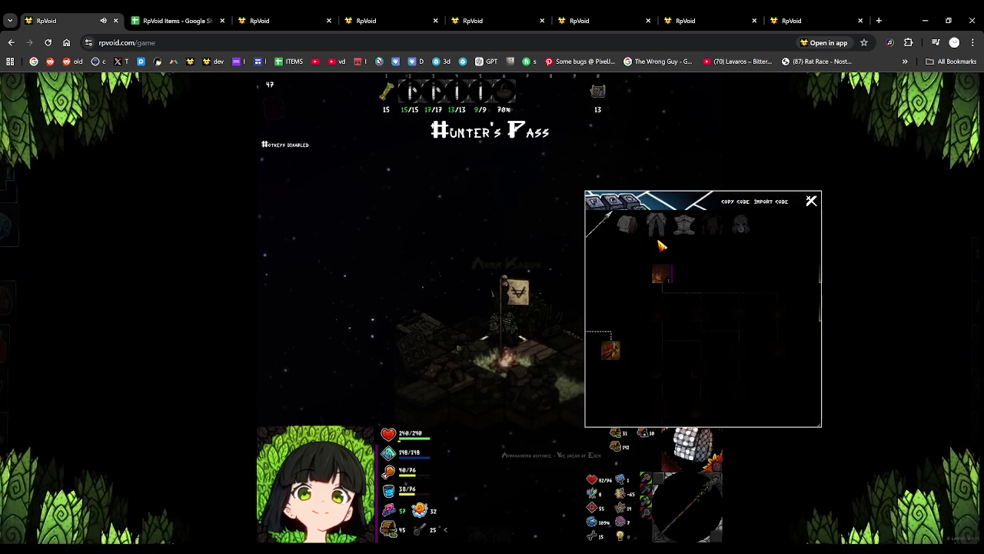
left_click(712, 224)
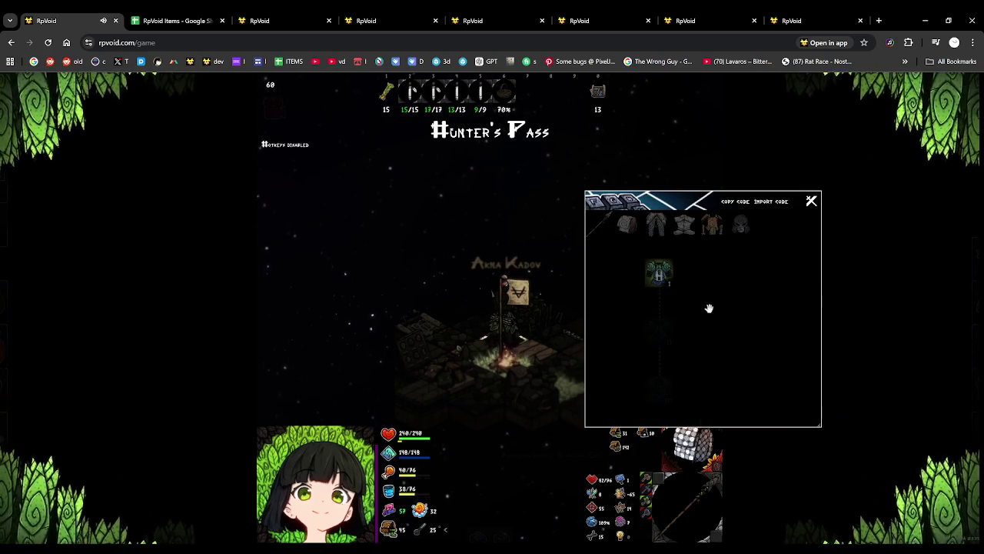
left_click_drag(709, 308, 741, 302)
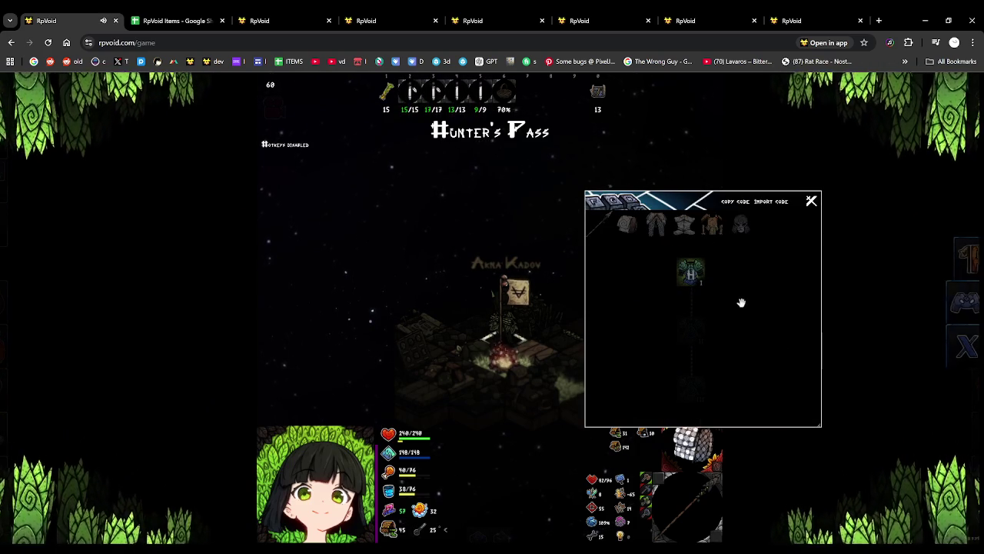
left_click(811, 202)
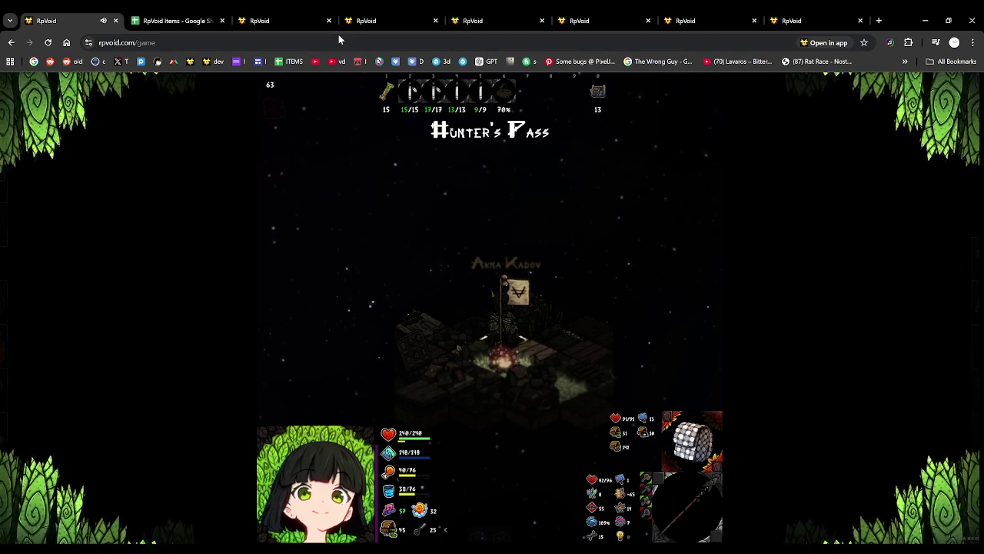
left_click(203, 19)
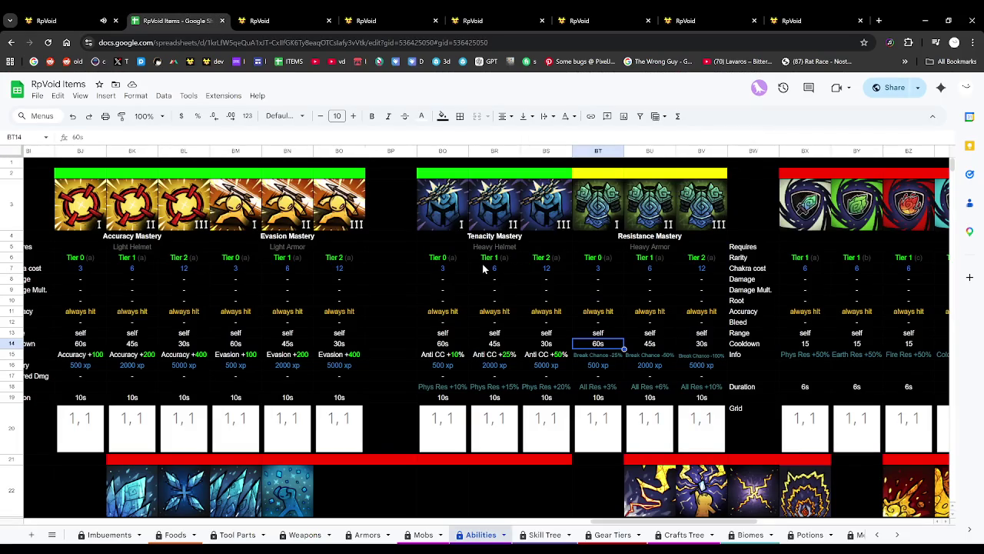
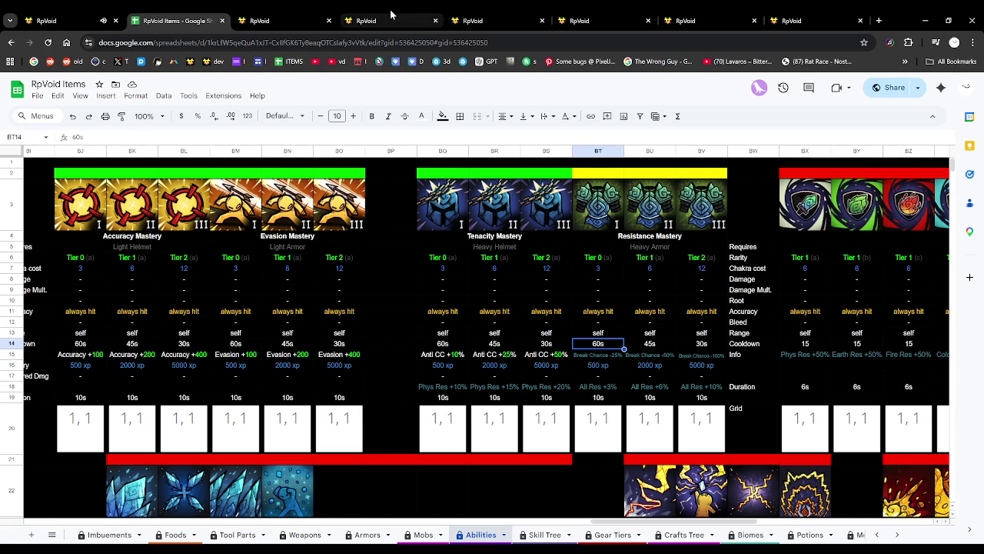
Review Resistance Mastery 0a's 60 cooldown, -25 break chance buff and 3-per-type resistance buffs.
key("ctrl+Tab")
scroll(327, 378, "down", 5)
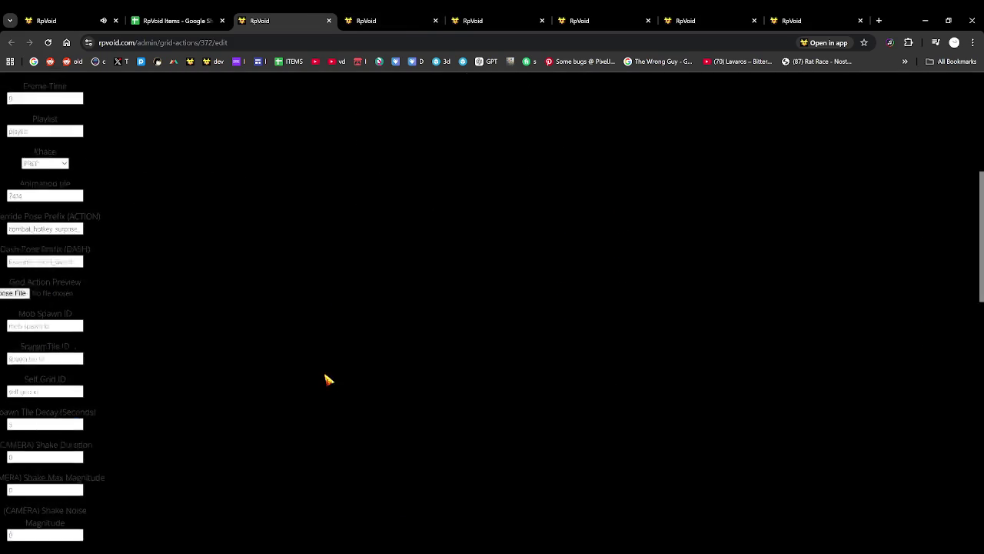
scroll(327, 379, "down", 5)
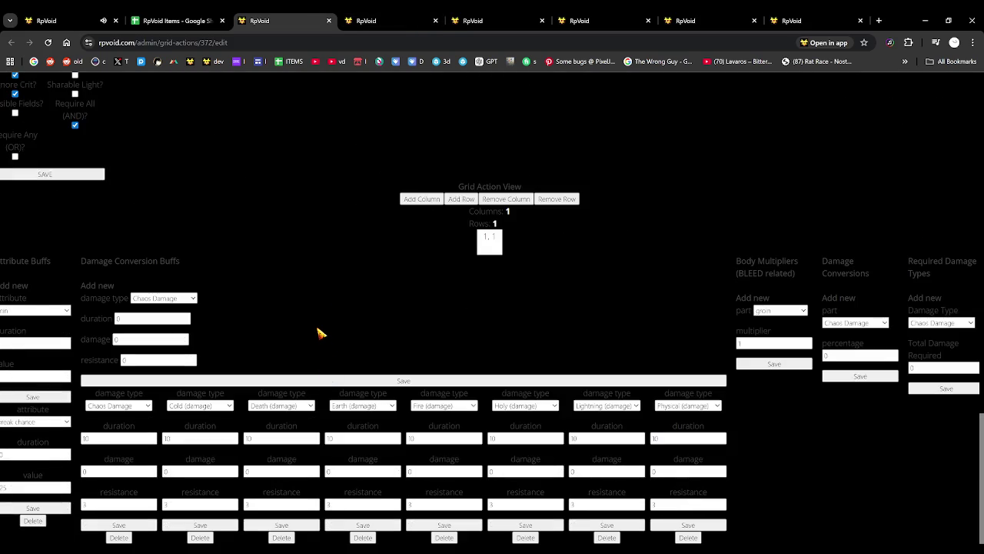
scroll(264, 285, "up", 8)
scroll(336, 218, "up", 3)
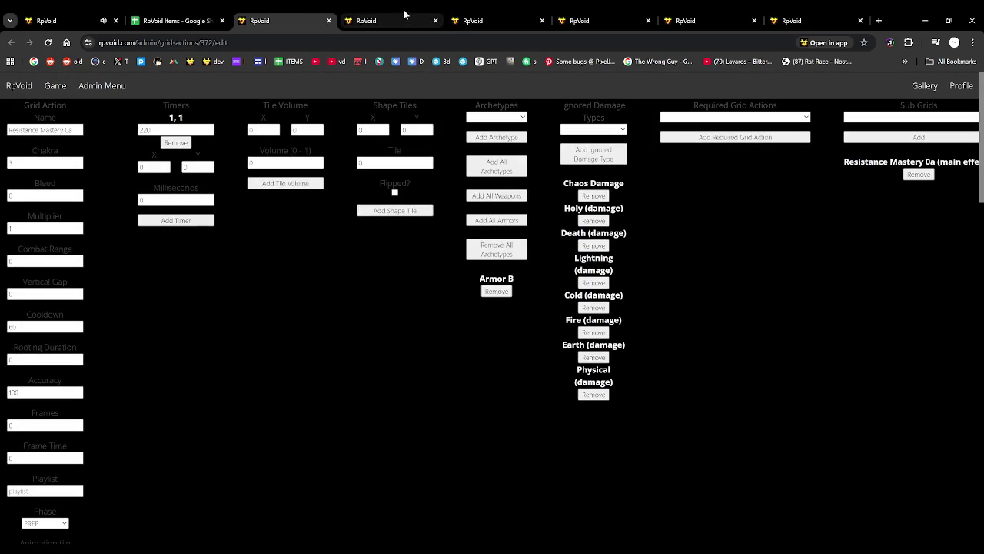
scroll(336, 268, "down", 10)
scroll(336, 271, "up", 1)
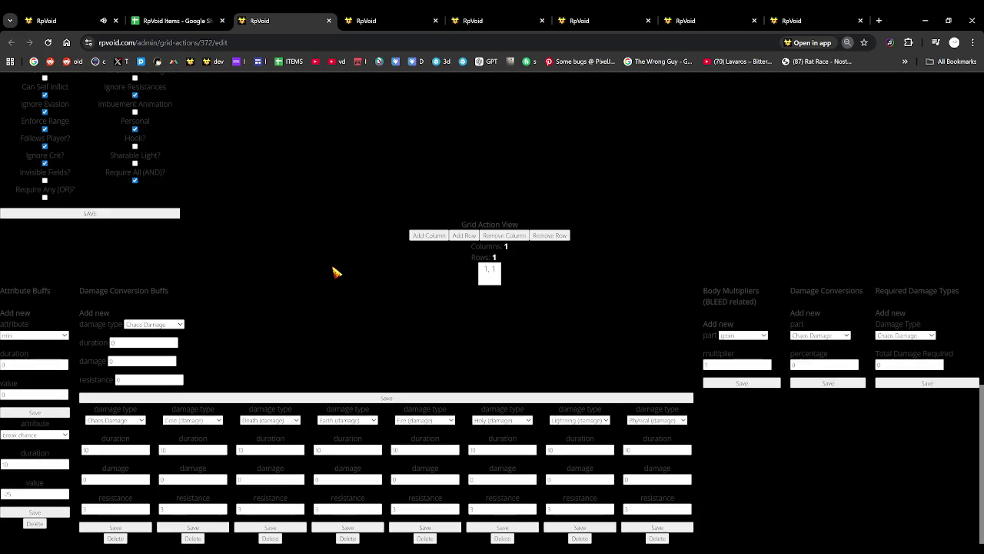
key("ctrl+minus")
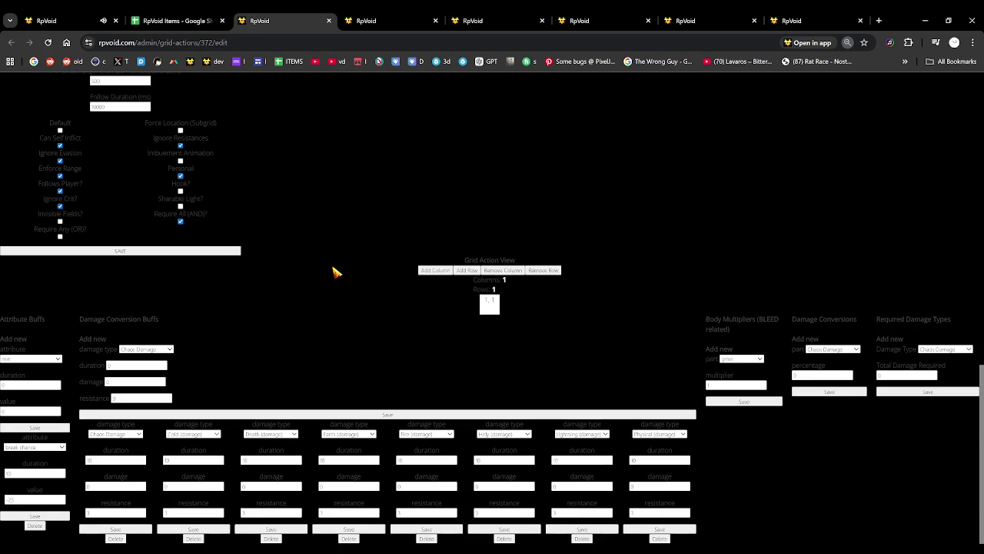
left_click(373, 25)
Add a break chance attribute buff to Resistance Mastery 1a with duration 10 and value -50.
left_click(477, 16)
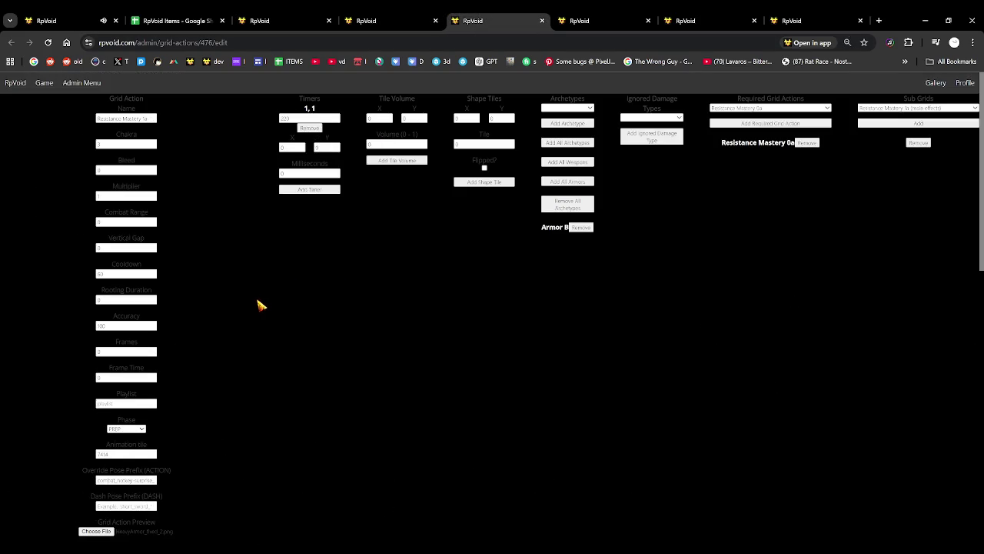
scroll(257, 305, "down", 10)
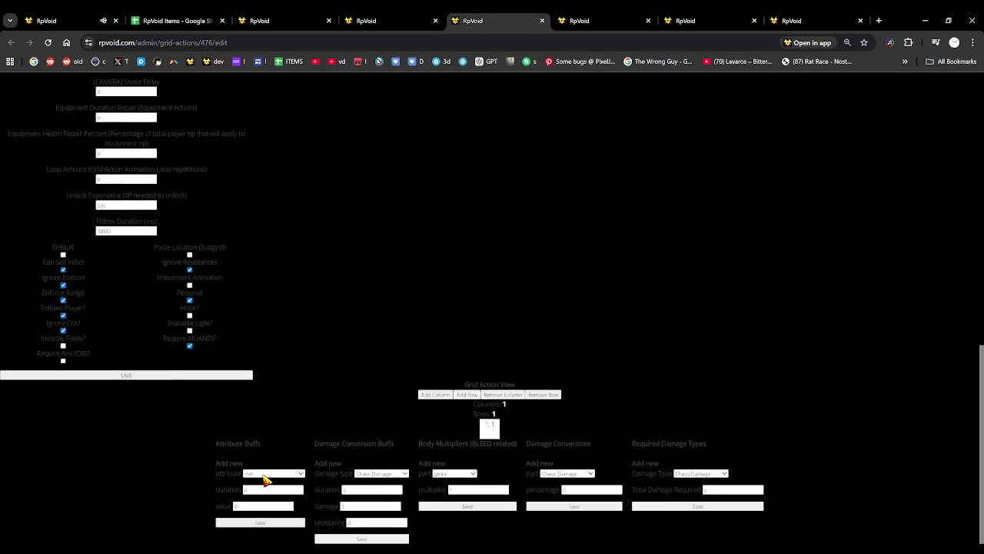
left_click(268, 299)
left_click(256, 490)
type("10")
left_click(236, 506)
double_click(236, 505)
type("50")
left_click(258, 522)
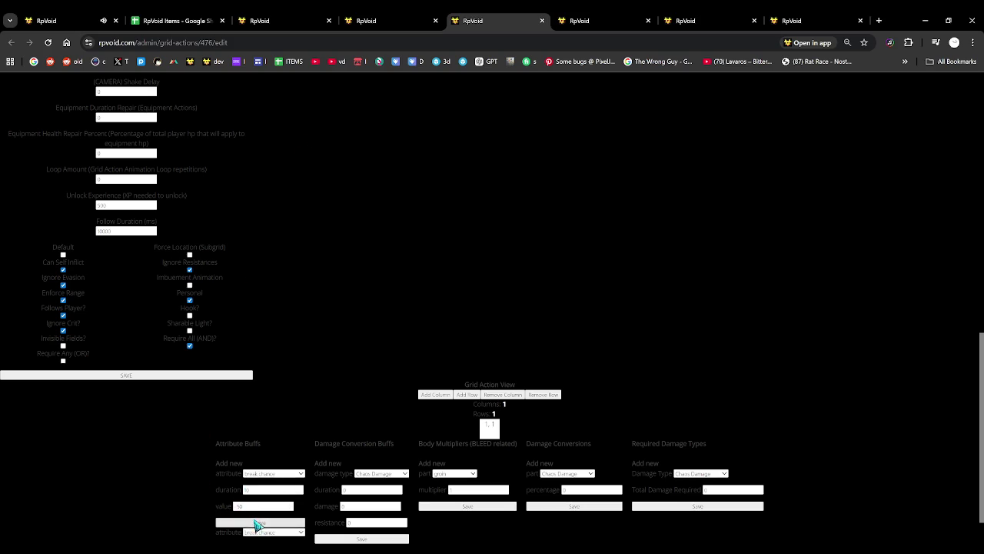
Move on to grid action 478's edit page and scroll to its buff tables.
scroll(283, 454, "down", 1)
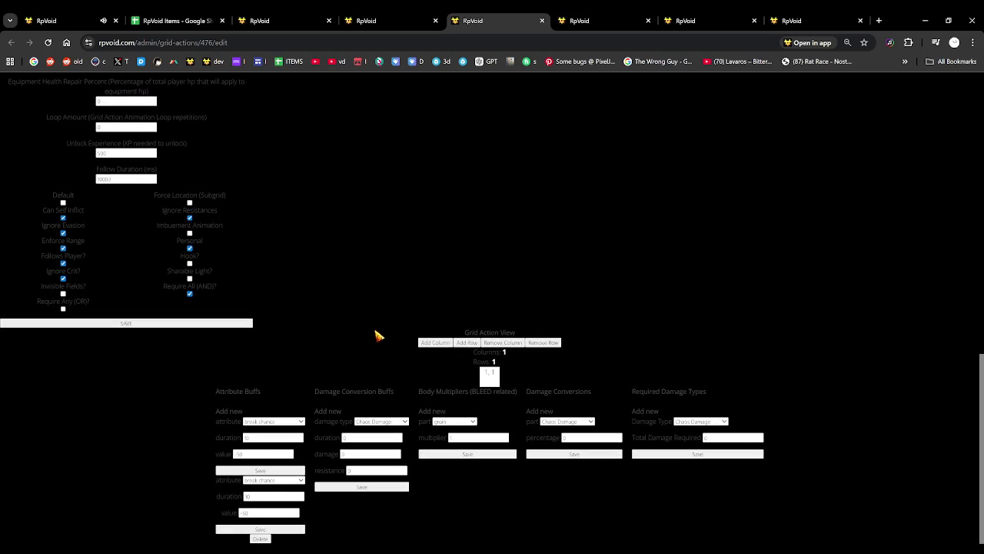
left_click(712, 9)
scroll(334, 340, "down", 1)
scroll(333, 341, "down", 10)
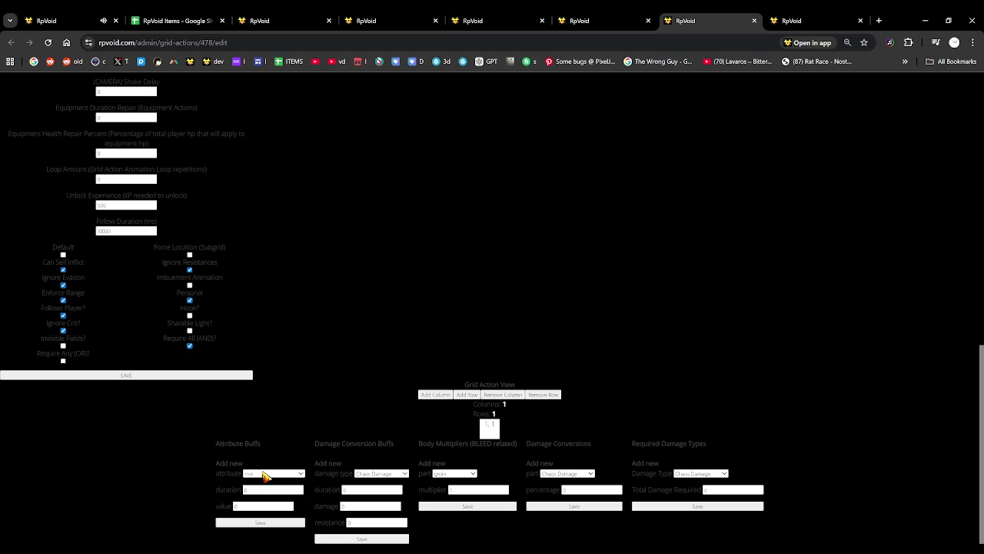
Add a break chance buff to Resistance Mastery 2a with duration 10 and value -100.
left_click(259, 448)
double_click(235, 506)
key("BackSpace")
type("100")
left_click(260, 523)
scroll(301, 458, "down", 1)
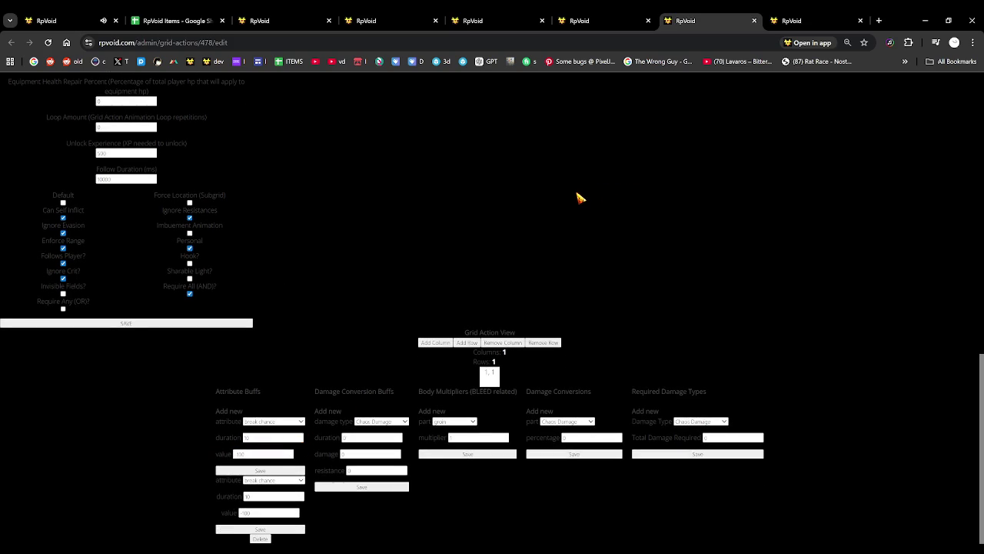
Adjust the page zoom and return to the Resistance Mastery 0a page.
key("ctrl+plus")
key("ctrl+plus")
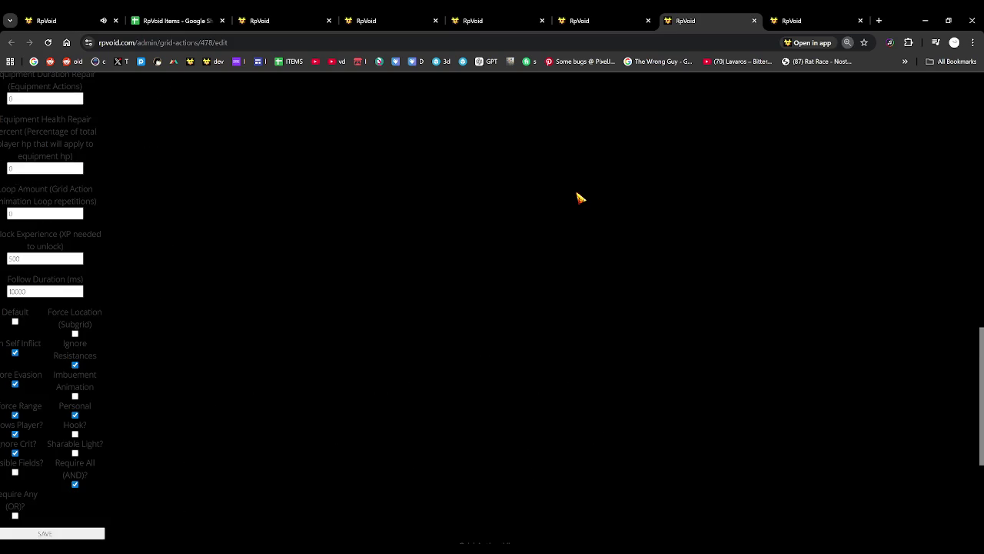
left_click(514, 14)
scroll(453, 286, "up", 10)
key("ctrl+minus")
key("ctrl+minus")
key("ctrl+plus")
key("ctrl+plus")
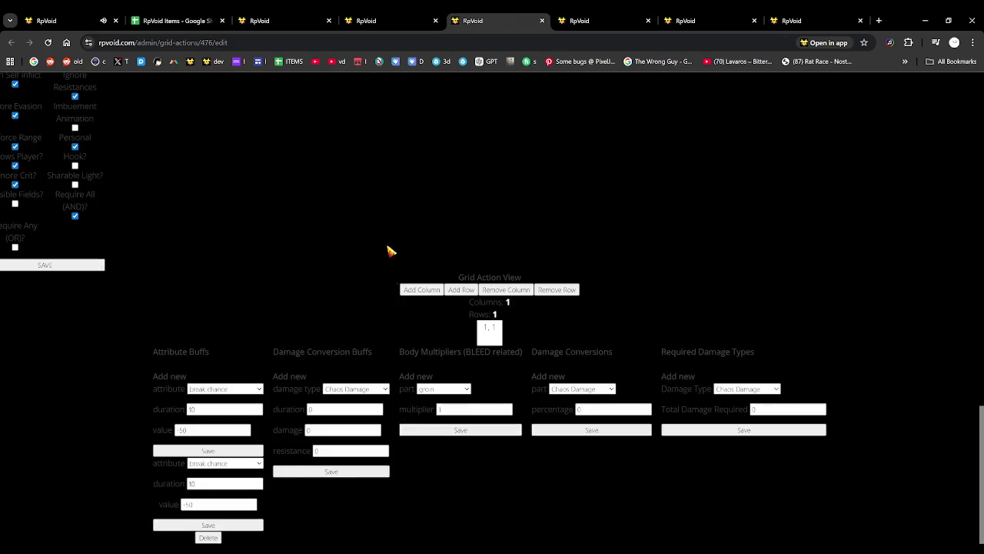
left_click(315, 15)
scroll(368, 107, "down", 3)
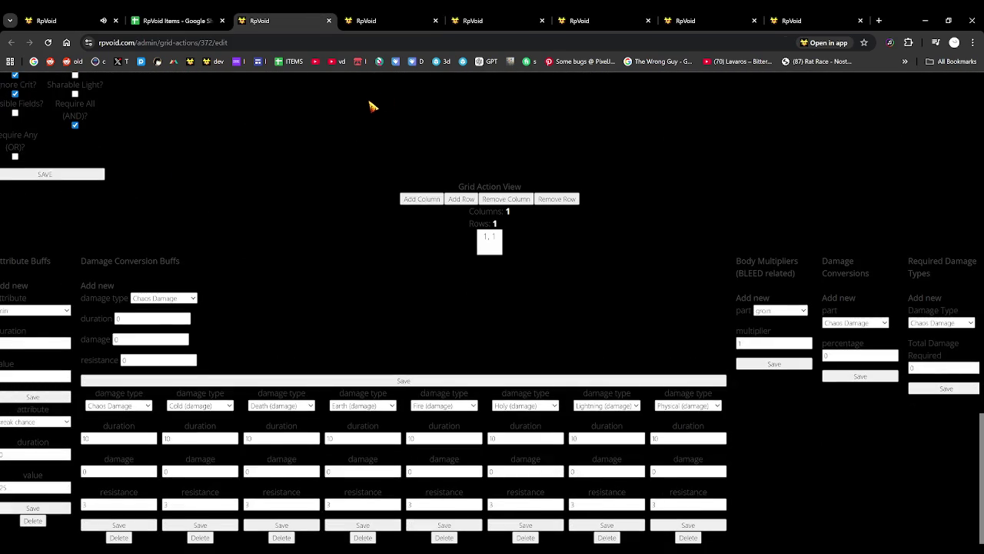
left_click(213, 14)
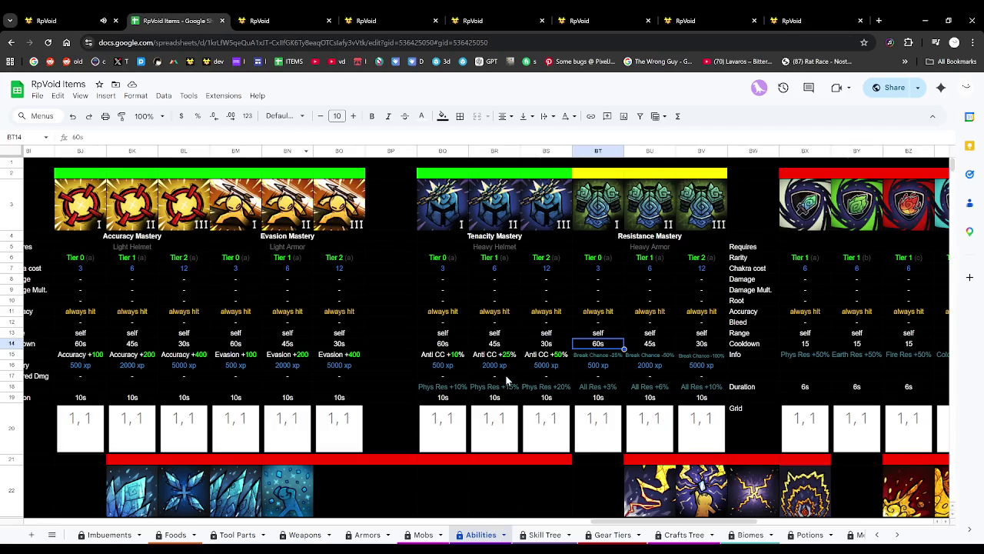
Check the tier All Res bonuses in BT18 and BU18, then return to Resistance Mastery 1a.
left_click(609, 389)
left_click(664, 389)
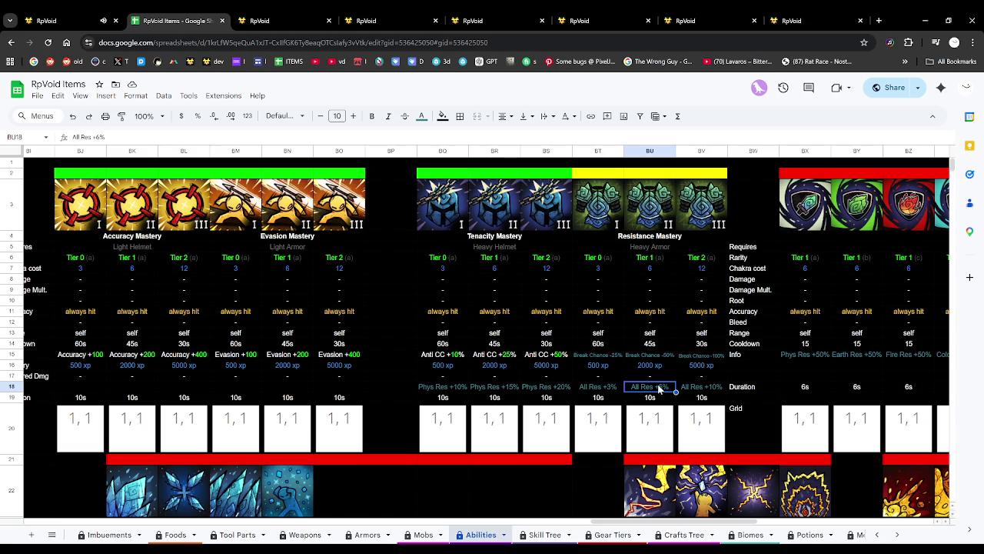
left_click(326, 14)
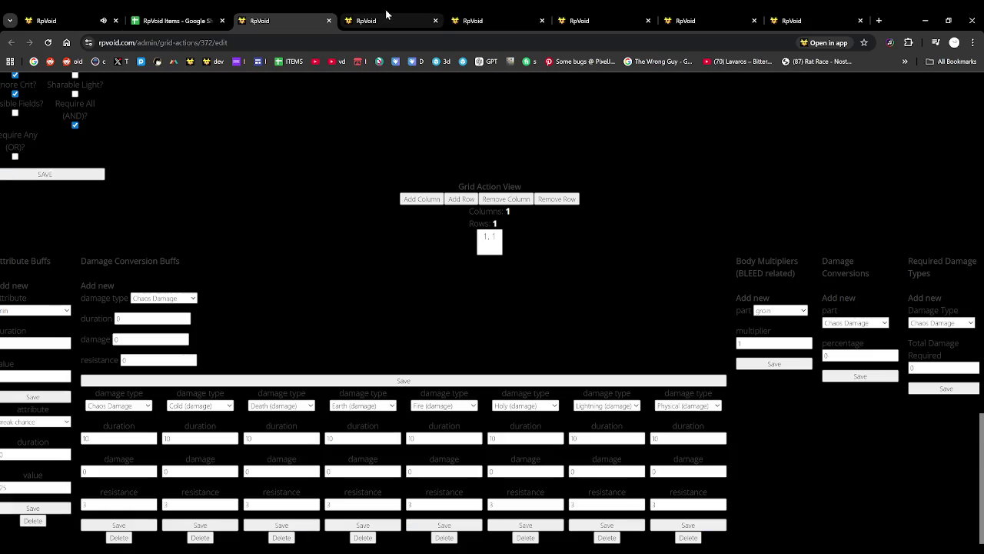
left_click(386, 14)
left_click(301, 14)
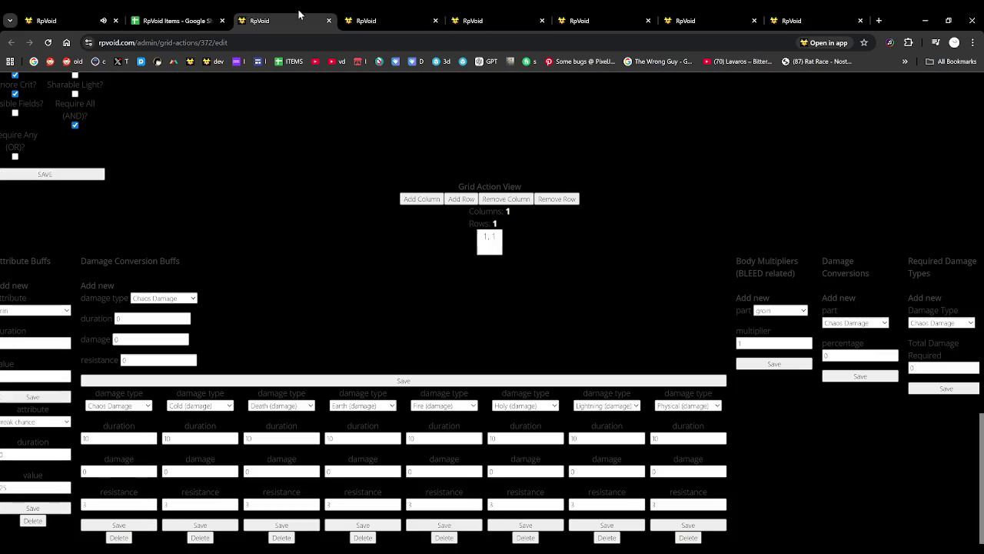
left_click(382, 13)
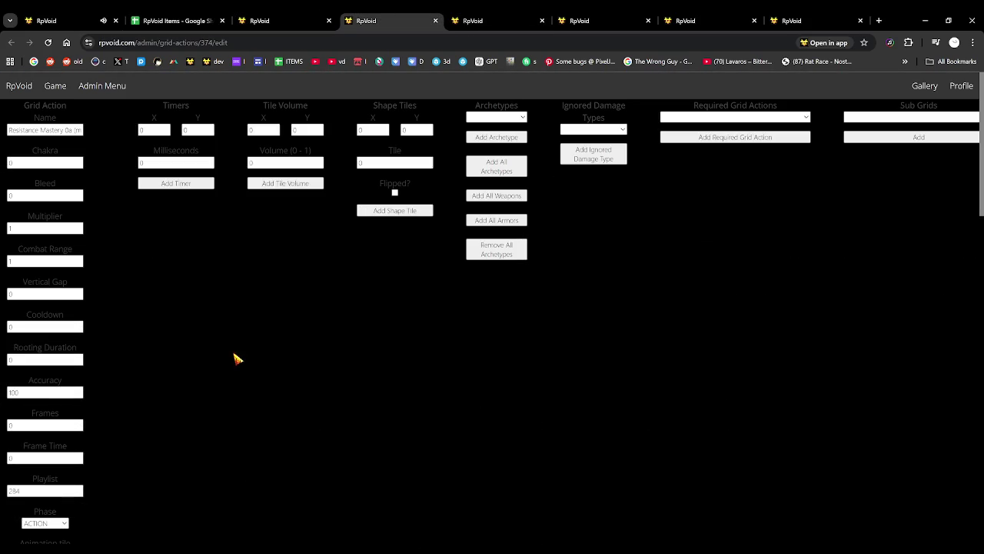
left_click(501, 20)
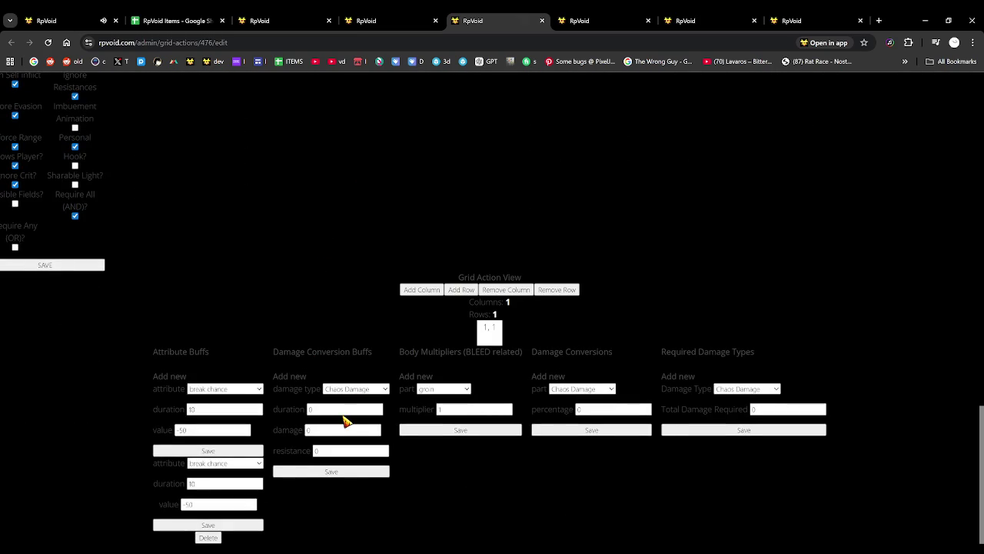
Set a damage conversion buff of duration 10, resistance 6 and save it for Chaos.
left_click(310, 409)
type("1")
key("Tab")
left_click(170, 19)
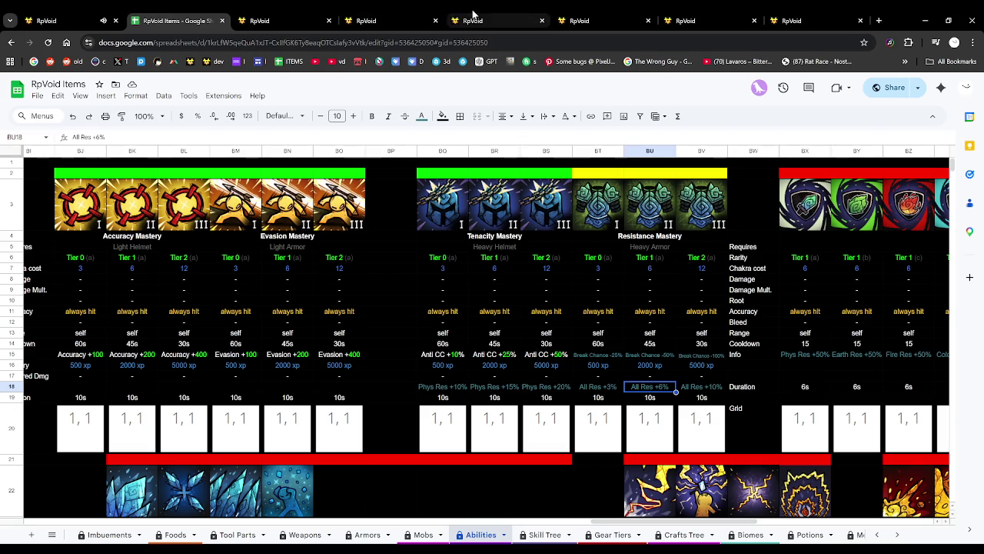
left_click(475, 18)
type("6")
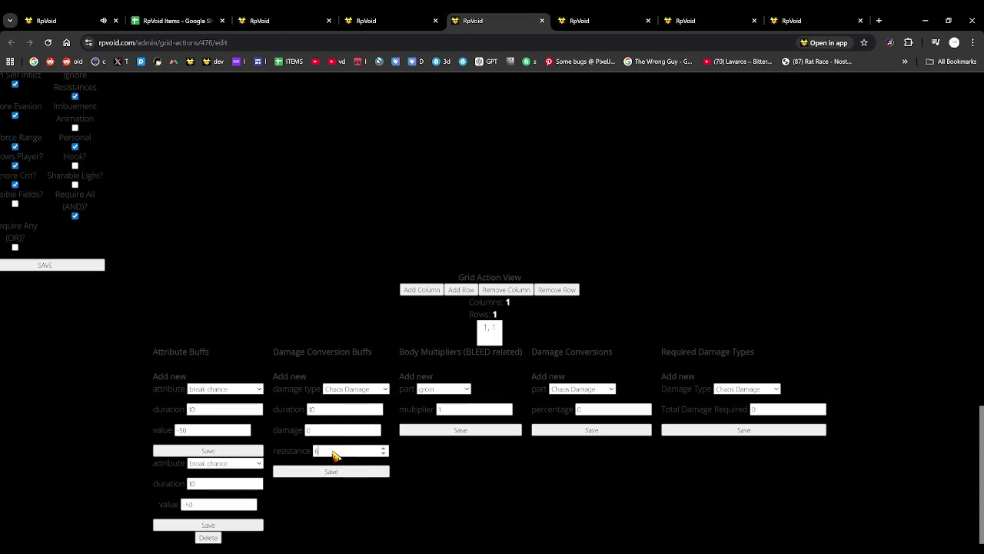
left_click(339, 473)
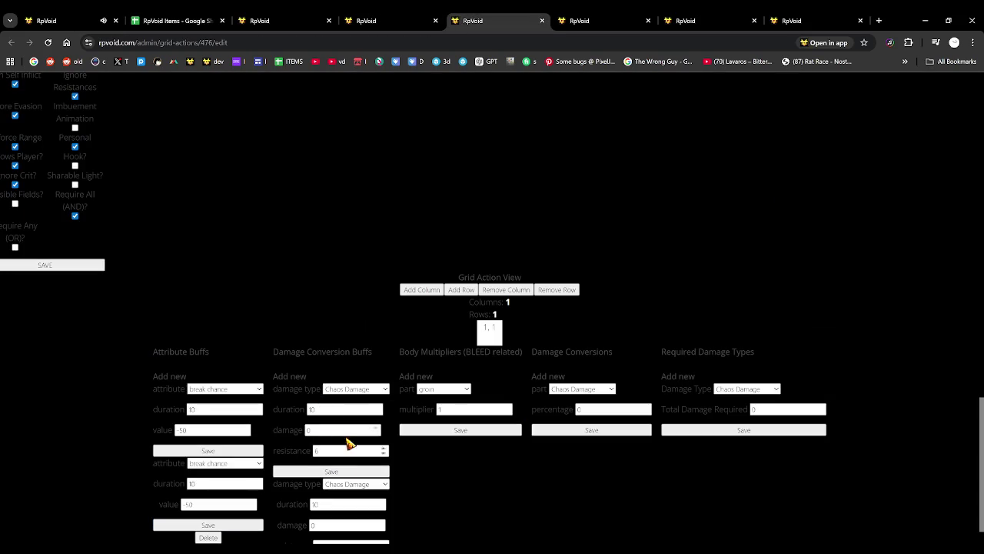
Save the same resistance 6 buff for Cold, Death, Earth, Fire, Holy, Lightning and Physical.
left_click(344, 470)
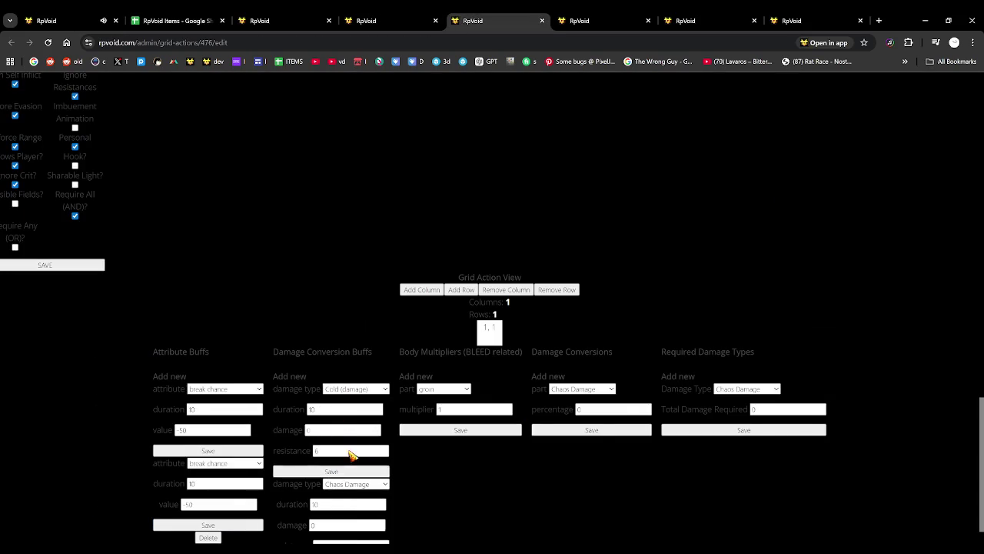
left_click(293, 471)
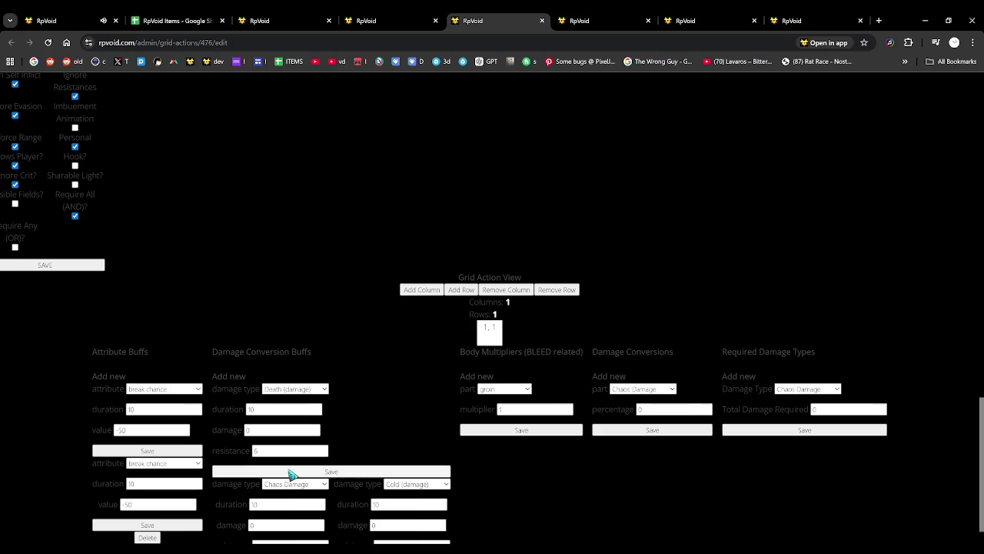
key("Down")
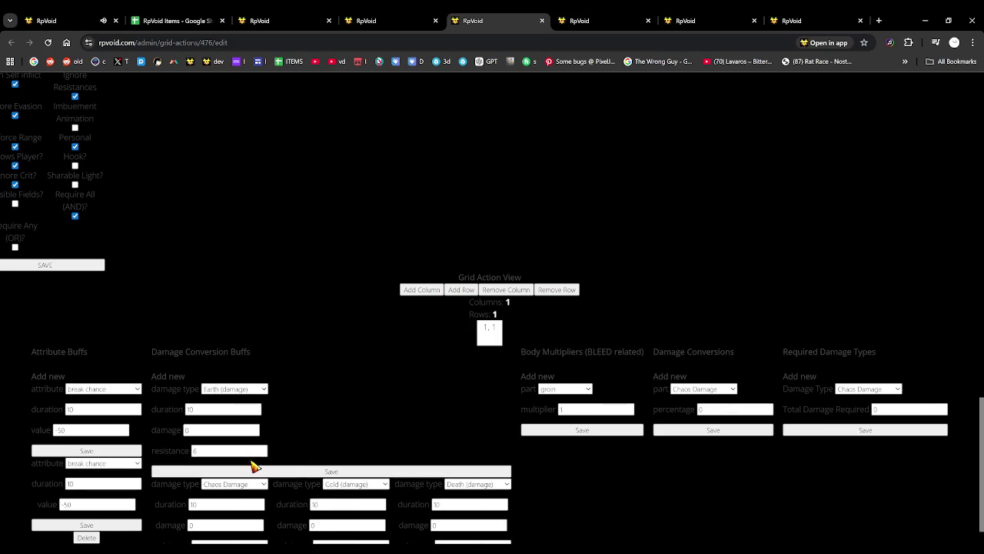
left_click(250, 471)
key("Down")
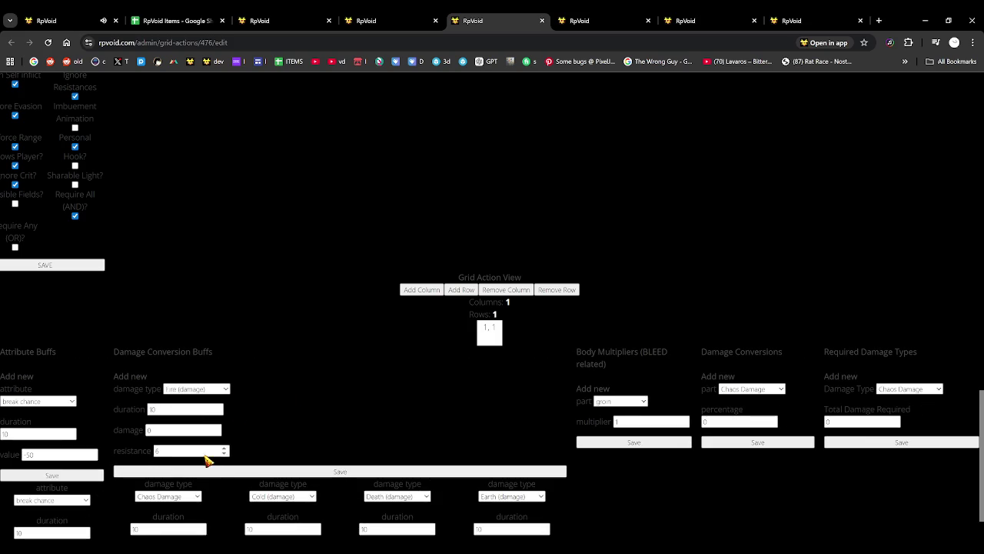
left_click(213, 471)
key("Down")
left_click(181, 470)
key("Down")
left_click(185, 470)
key("Down")
left_click(178, 470)
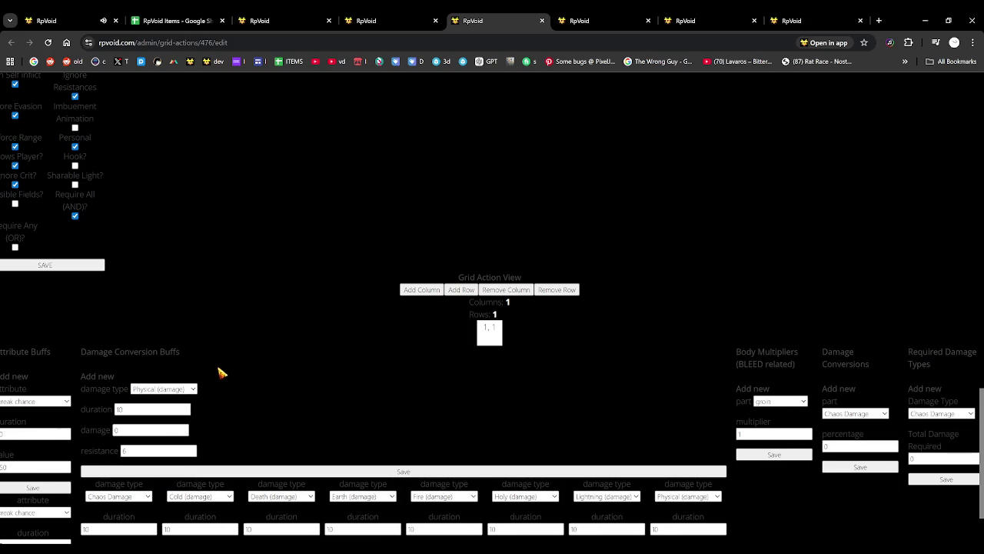
Scroll through the form to review the eight saved resistance buffs.
scroll(265, 396, "down", 2)
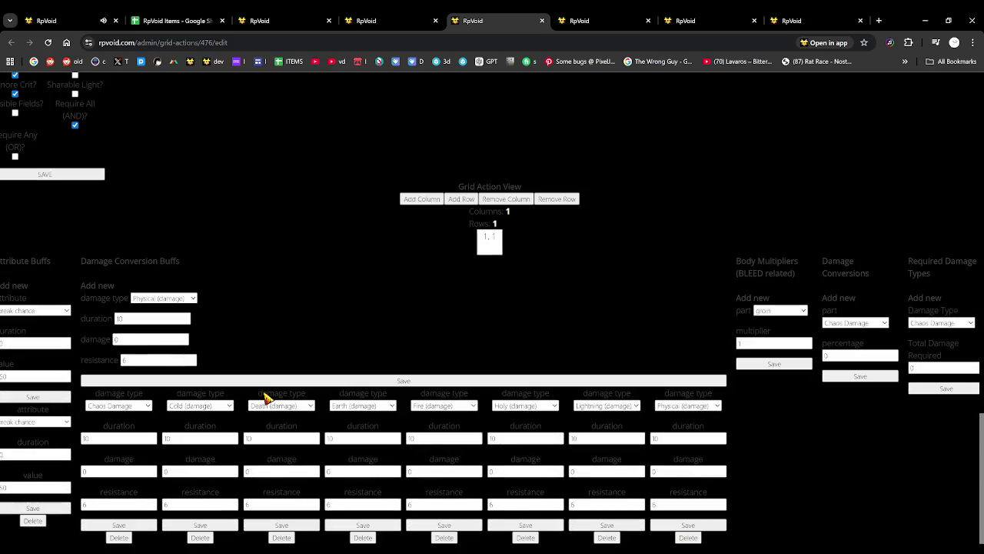
scroll(280, 394, "up", 2)
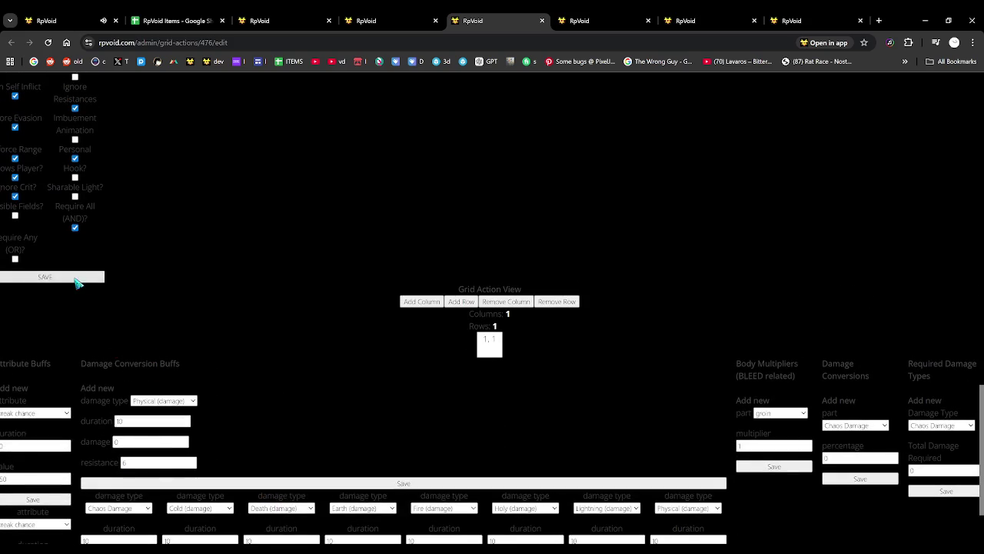
scroll(281, 361, "up", 10)
scroll(283, 353, "up", 5)
scroll(273, 354, "down", 3)
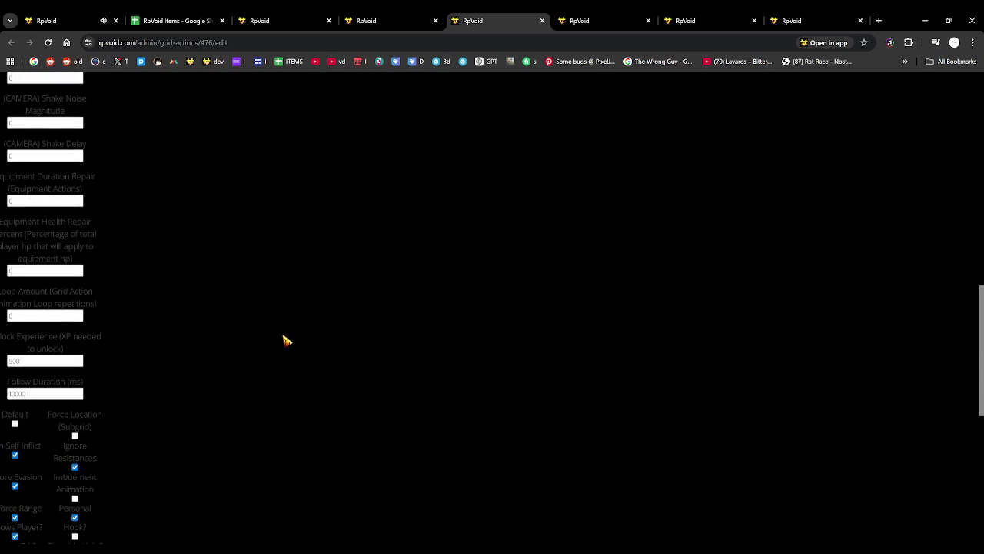
left_click(185, 15)
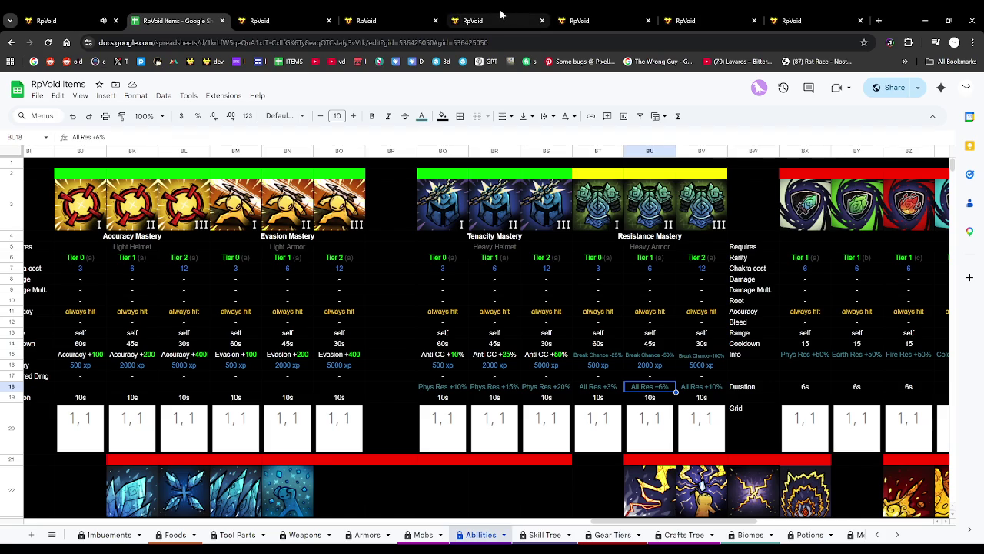
Edit Resistance Mastery 1a's chakra value, checking it against the spreadsheet.
left_click(473, 20)
scroll(127, 288, "up", 5)
scroll(51, 254, "up", 10)
type("0")
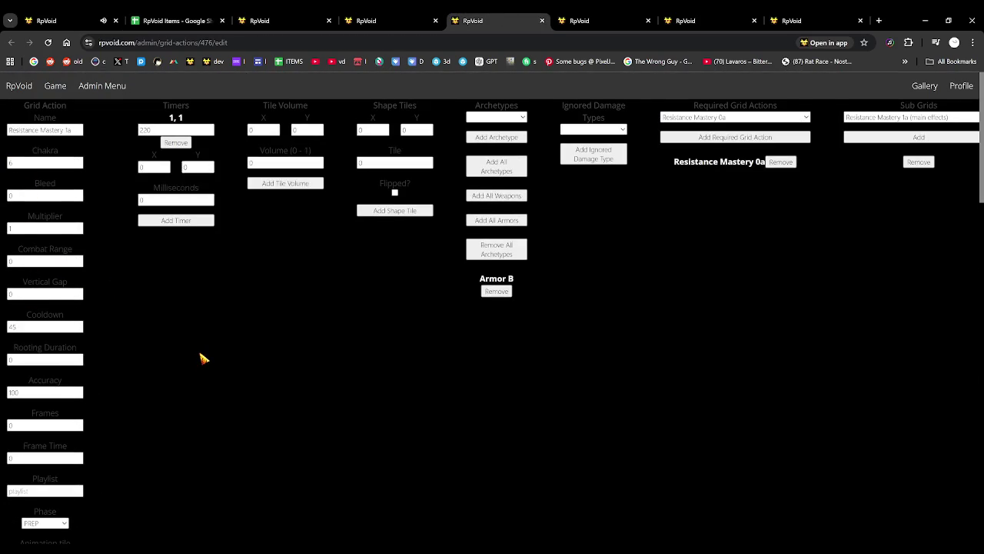
scroll(202, 356, "down", 5)
scroll(185, 338, "down", 2)
left_click(202, 18)
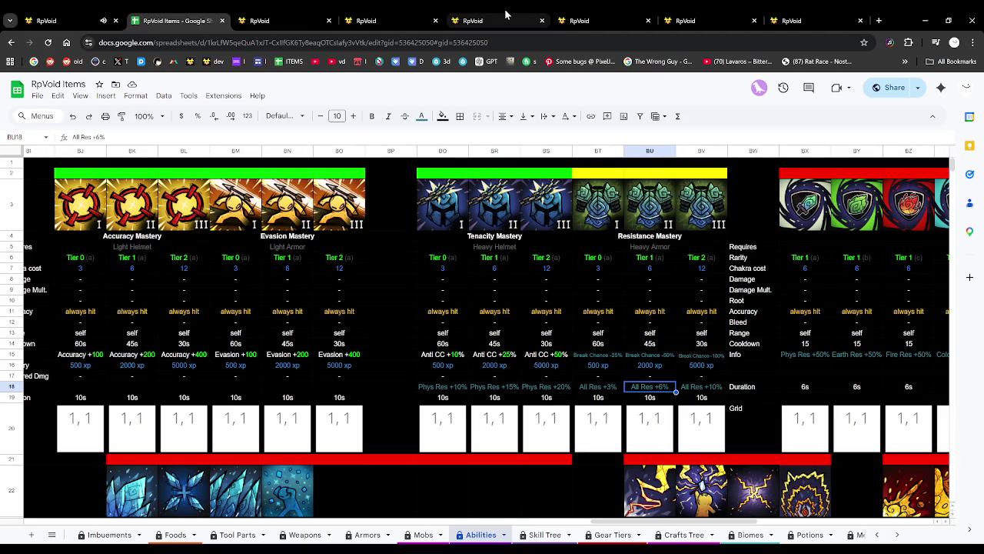
left_click(505, 14)
scroll(161, 321, "down", 2)
Update the unlock experience, save the ability, and recheck the spreadsheet values.
left_click(46, 363)
type("20")
scroll(44, 384, "down", 4)
left_click(100, 329)
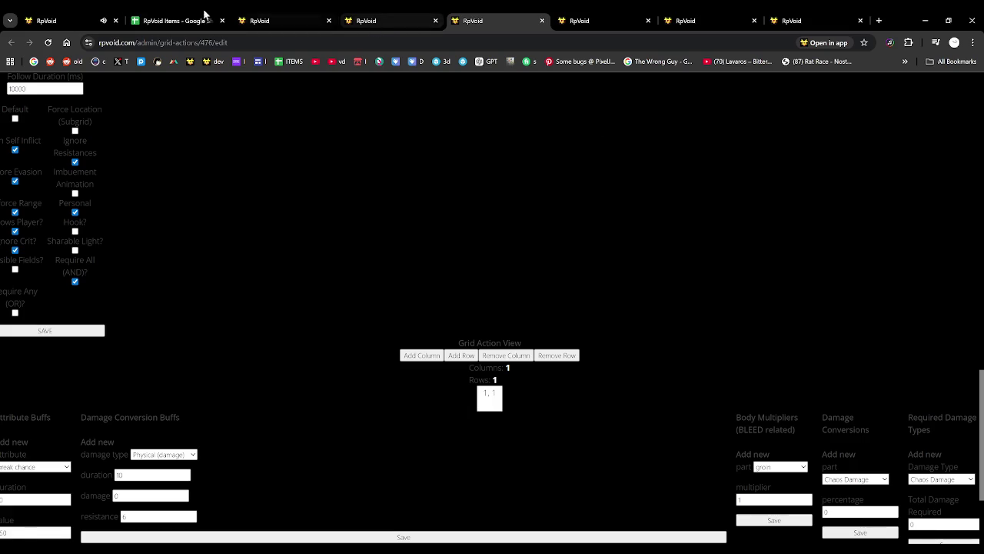
left_click(159, 20)
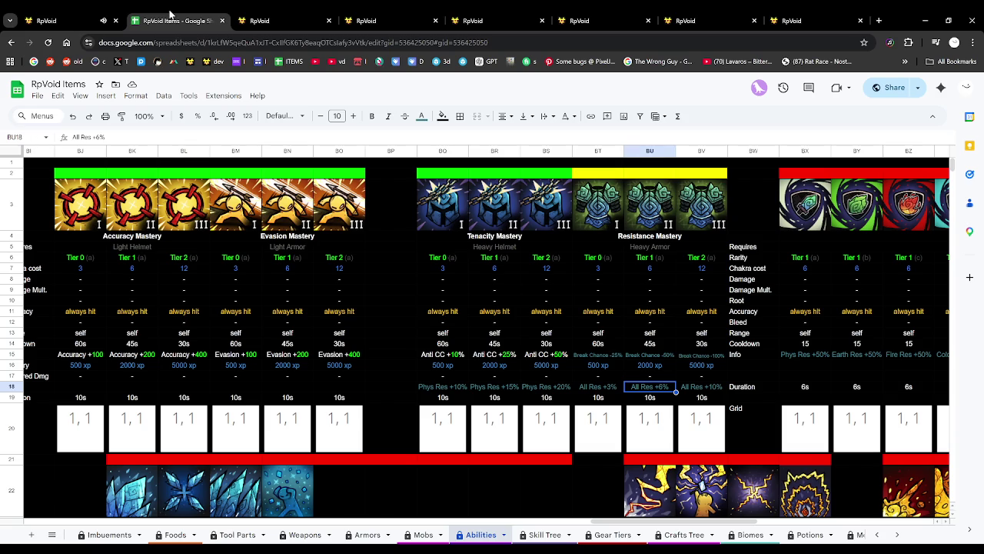
left_click(635, 13)
left_click(678, 14)
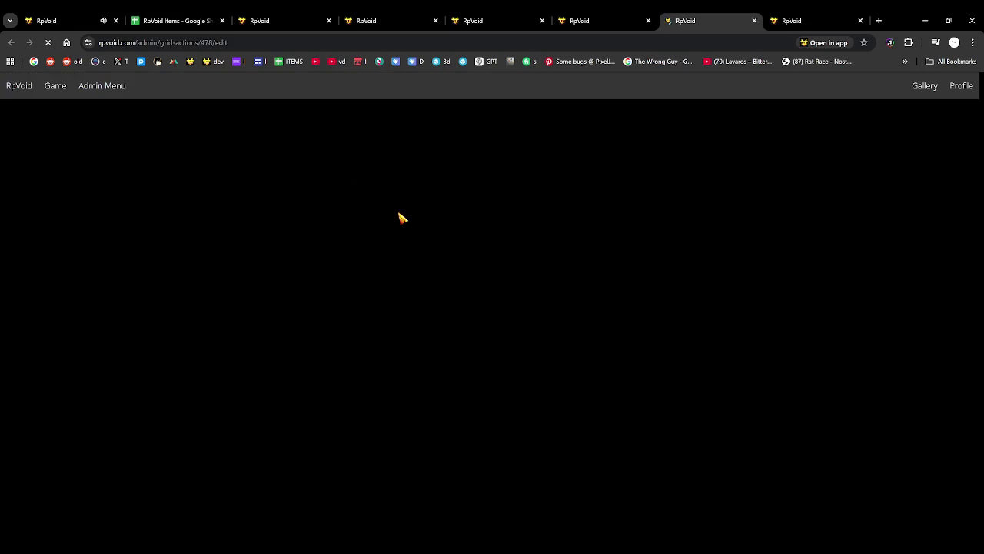
mouse_move(343, 429)
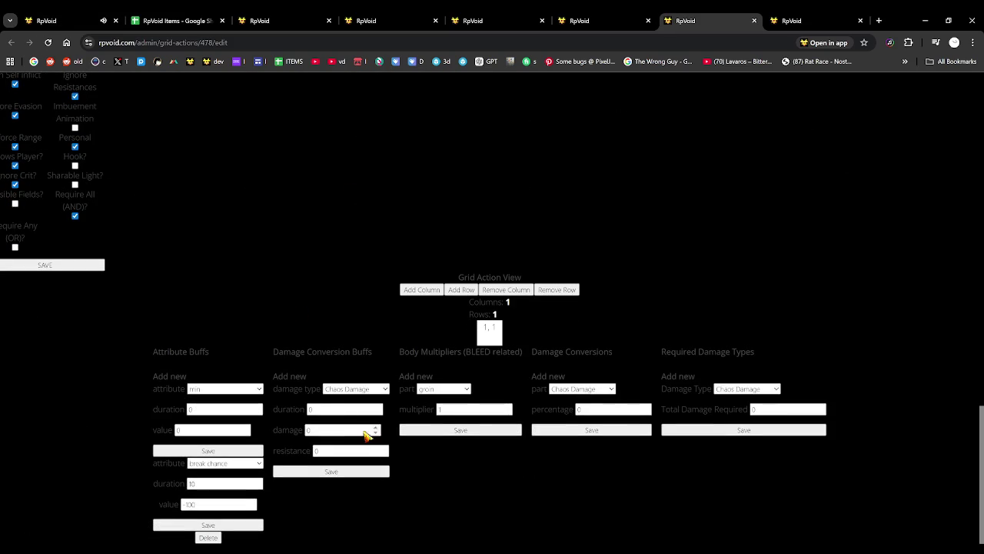
Set a damage conversion buff of duration 10, resistance 10 and save it for Chaos.
left_click(323, 411)
type("1")
double_click(315, 451)
type("0")
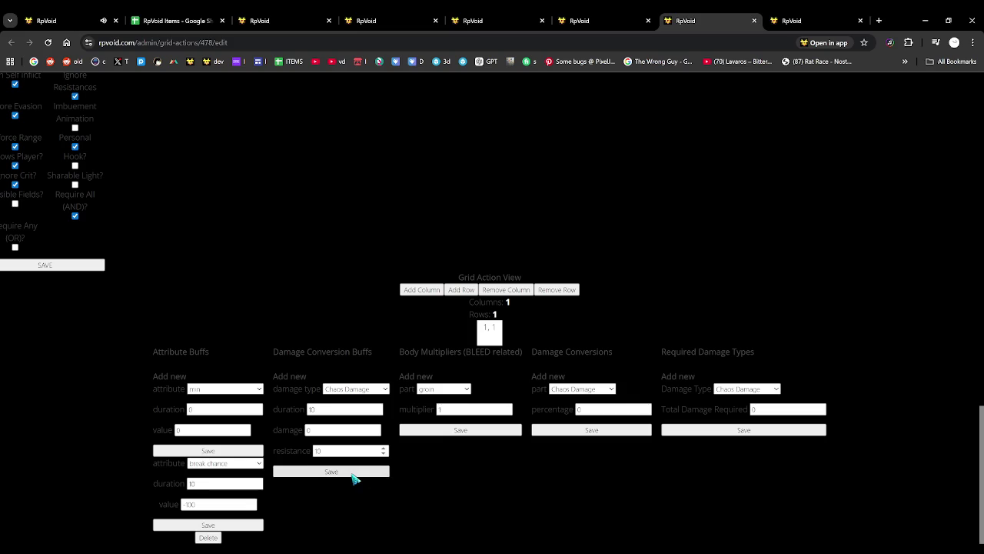
left_click(353, 471)
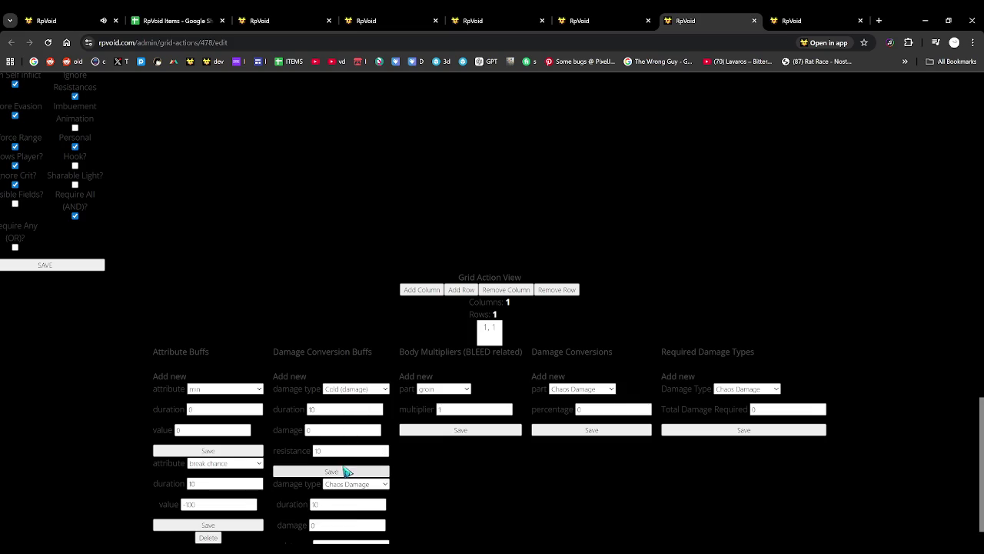
Save the same resistance 10 buff for Cold, Death, Earth, Fire, Holy, Lightning and Physical.
left_click(345, 469)
key("Down")
left_click(314, 470)
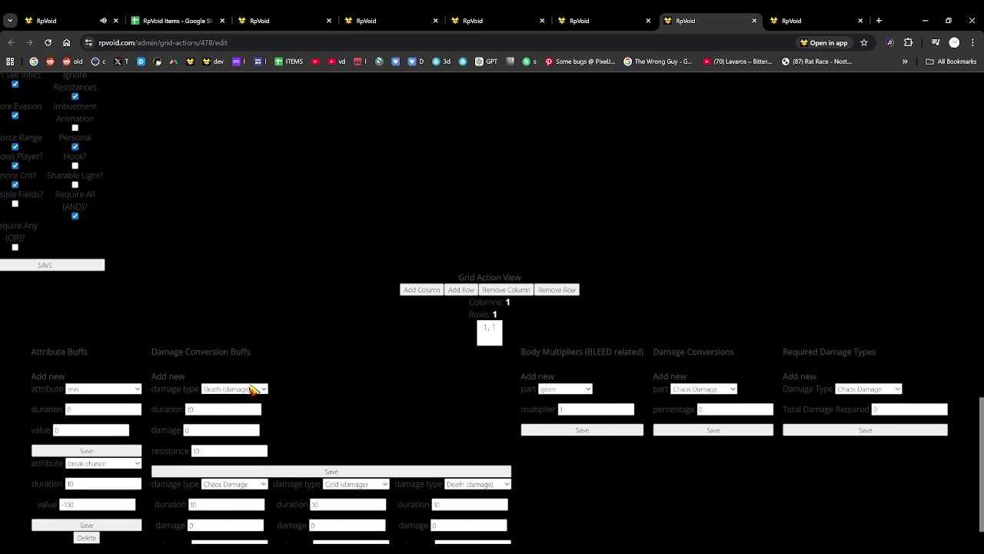
key("Down")
left_click(255, 470)
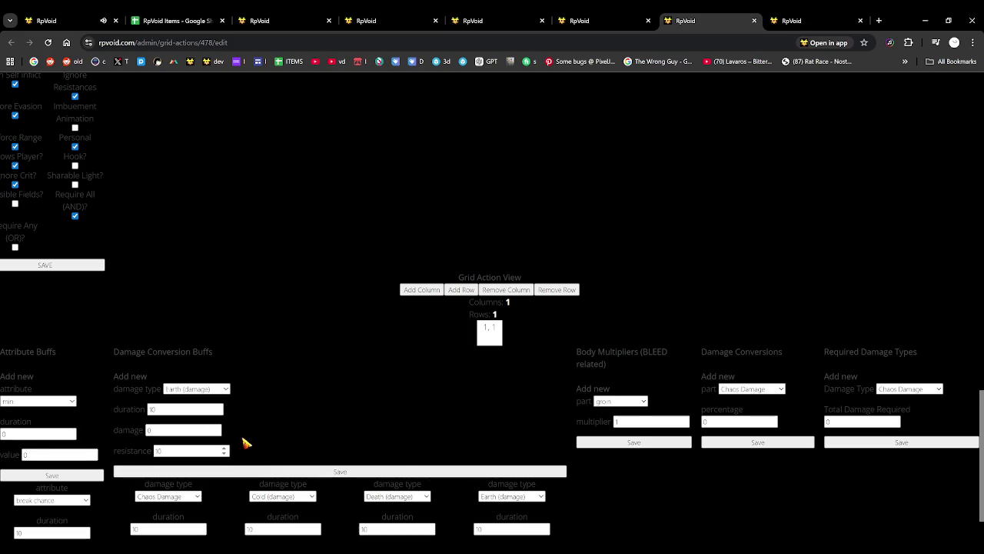
key("Down")
left_click(225, 471)
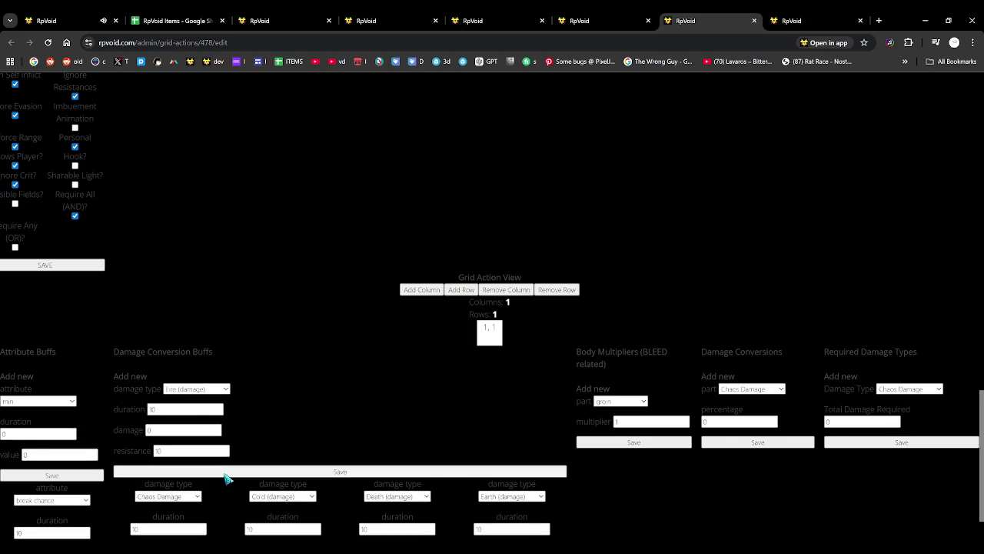
key("Down")
left_click(204, 471)
key("Down")
left_click(189, 470)
key("Down")
left_click(178, 472)
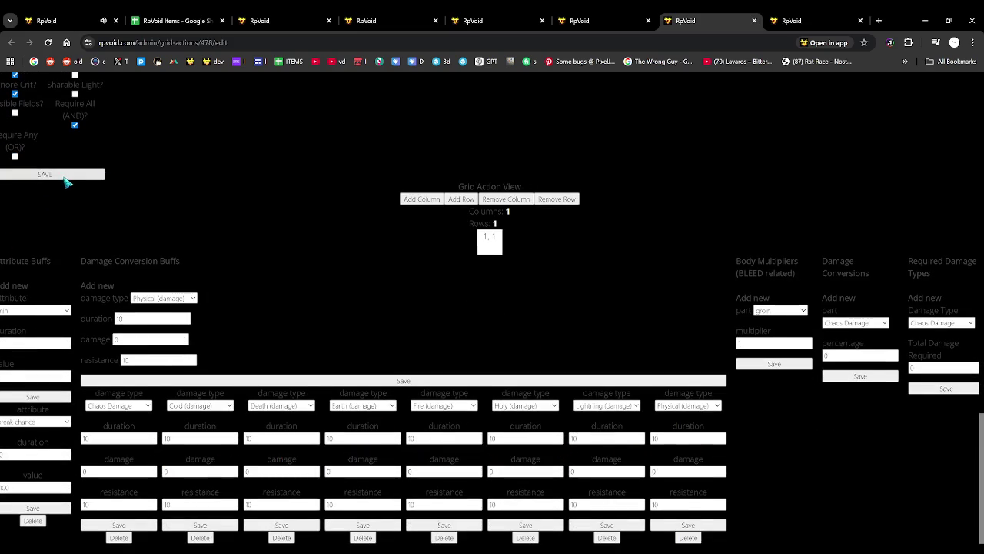
left_click(156, 16)
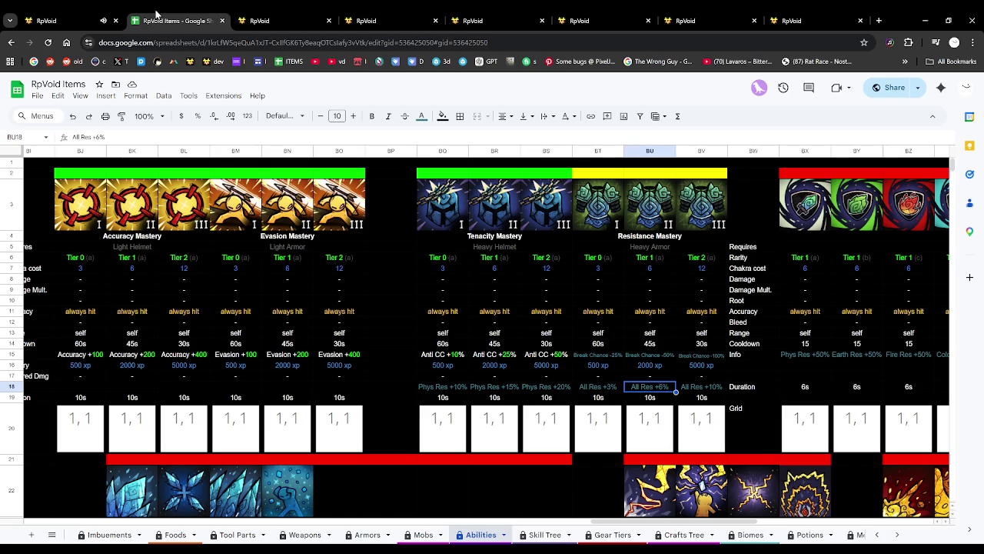
Set Resistance Mastery 2a's chakra cost to 12, comparing with the spreadsheet.
left_click(672, 17)
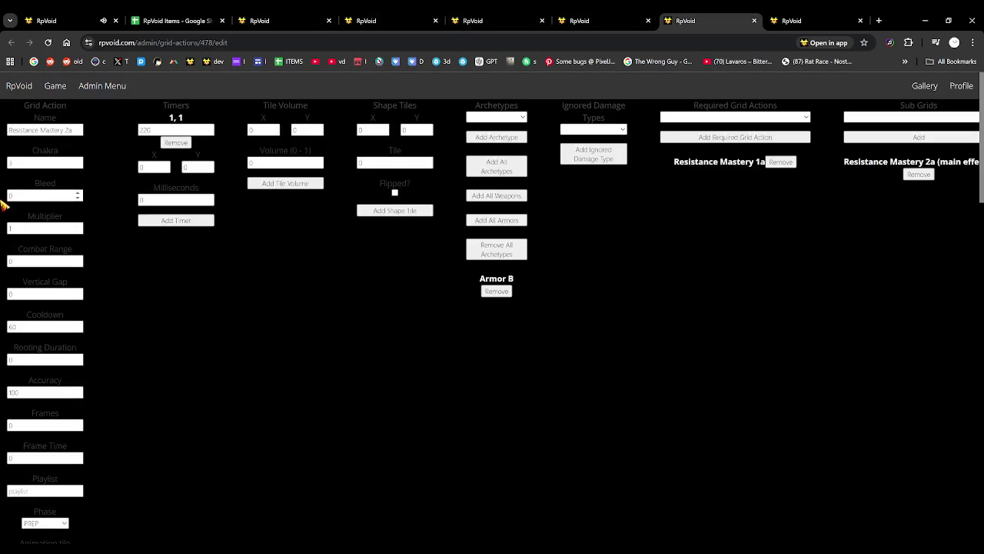
double_click(31, 162)
type("12")
left_click(230, 15)
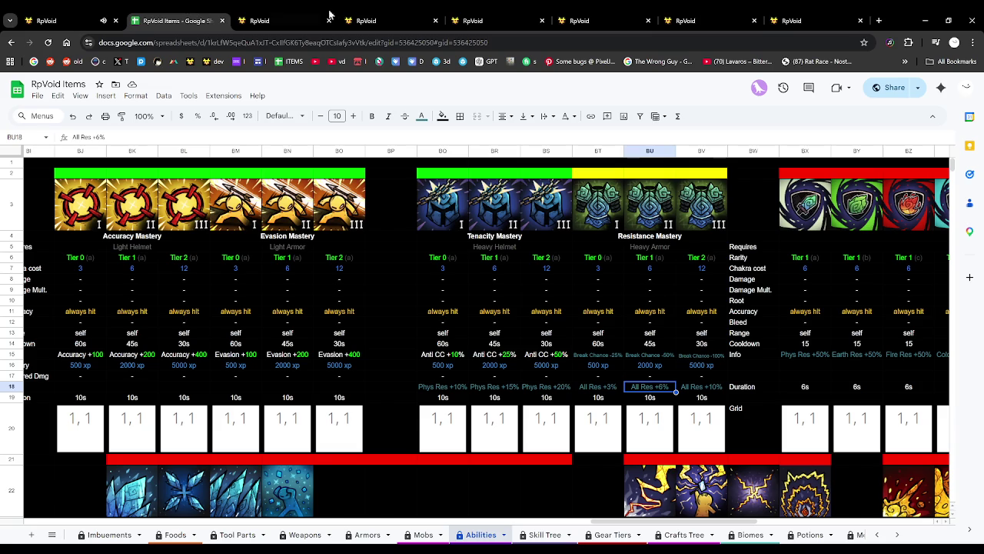
left_click(695, 14)
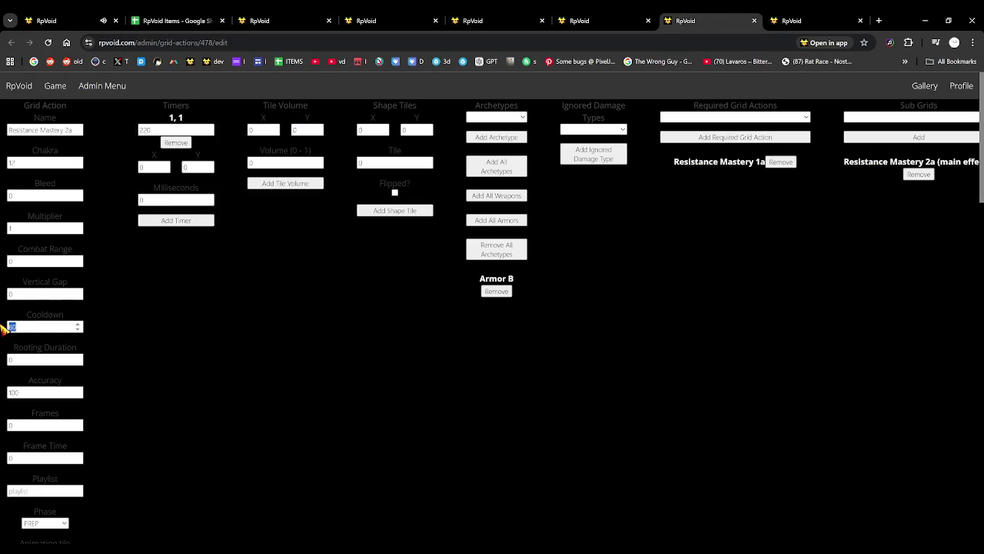
Review the remaining fields, including 5000 unlock experience, against the sheet before switching to the game.
scroll(189, 231, "down", 4)
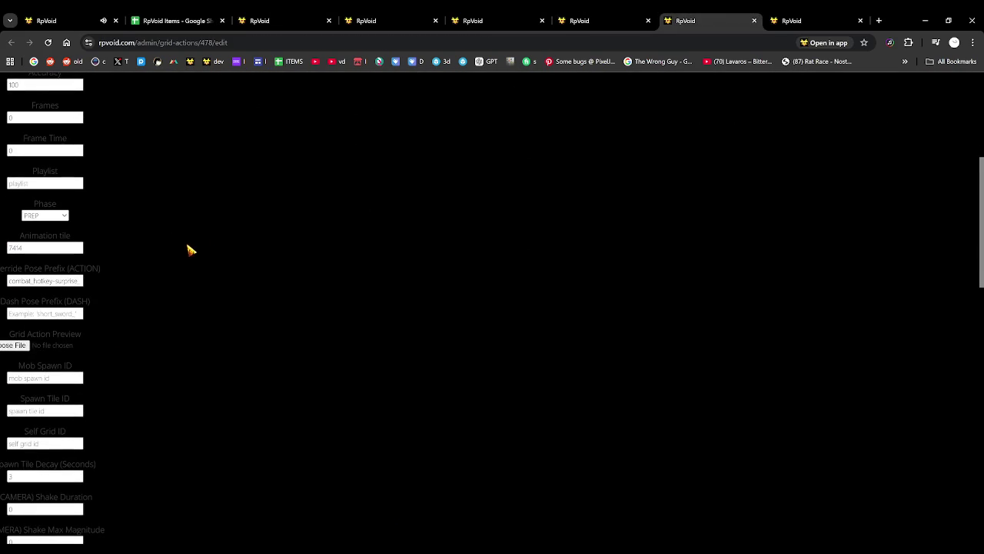
left_click(174, 15)
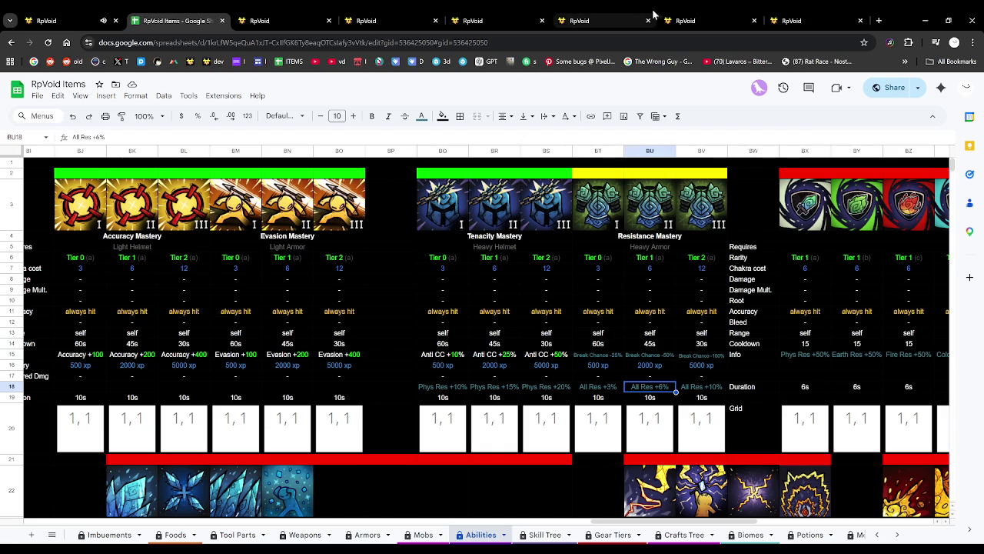
left_click(696, 14)
scroll(39, 356, "down", 3)
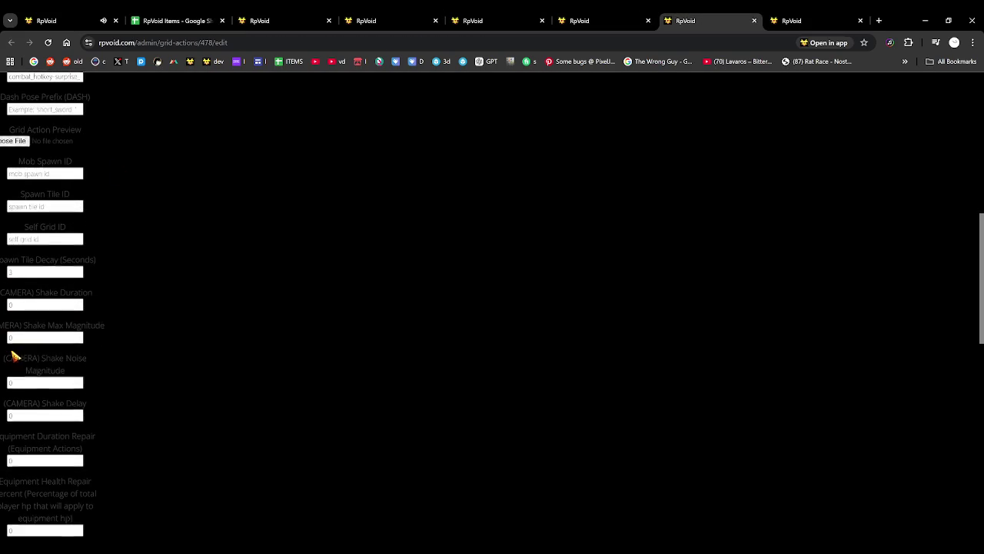
scroll(44, 365, "down", 1)
scroll(43, 364, "down", 1)
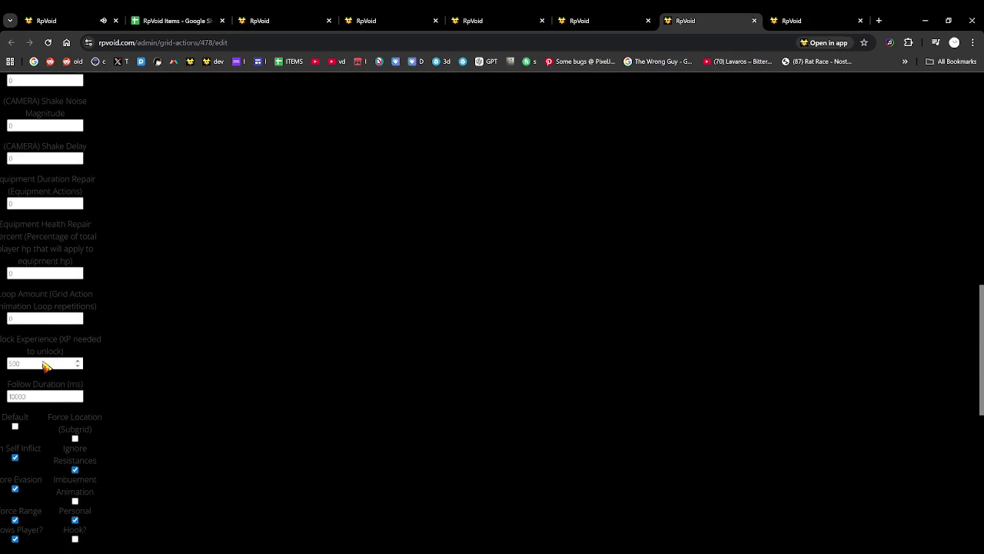
left_click_drag(33, 371, 4, 364)
scroll(123, 410, "down", 4)
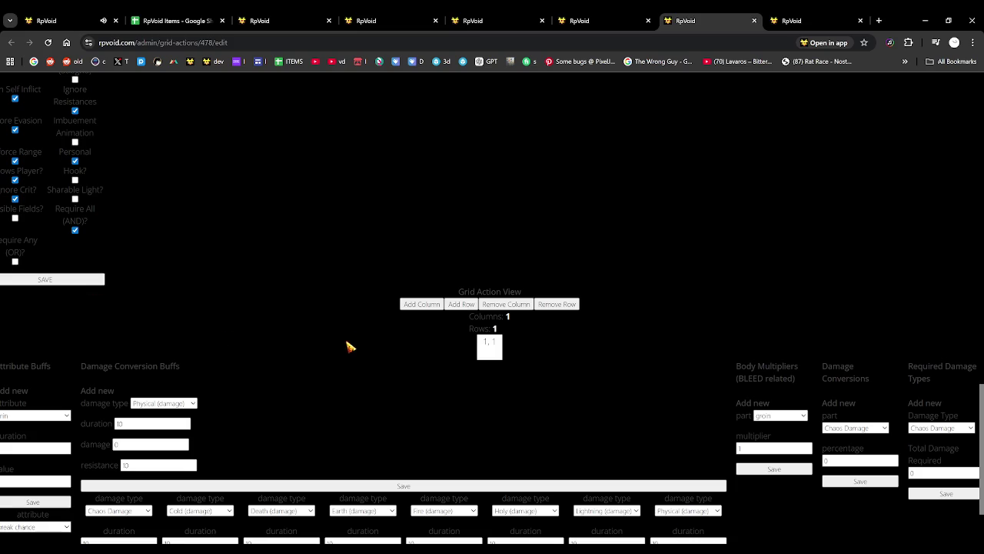
key("ctrl+1")
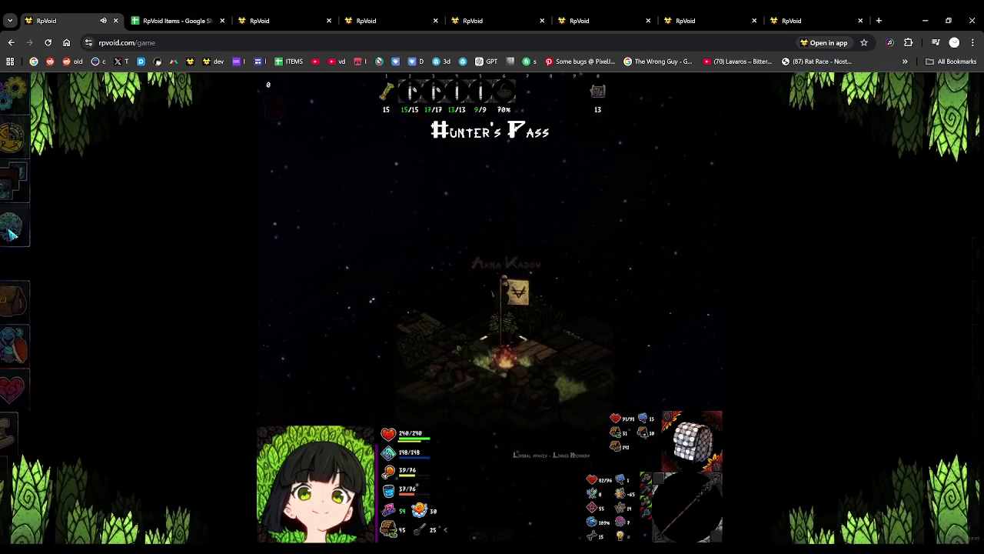
Inspect the equipped ability build and toggle sight strength to test terrain visibility.
left_click(12, 230)
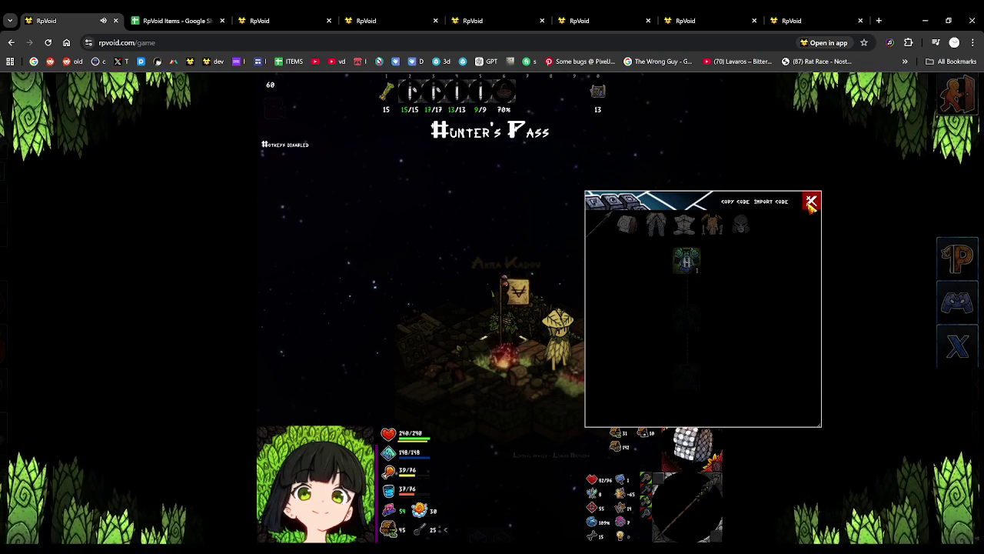
left_click(811, 202)
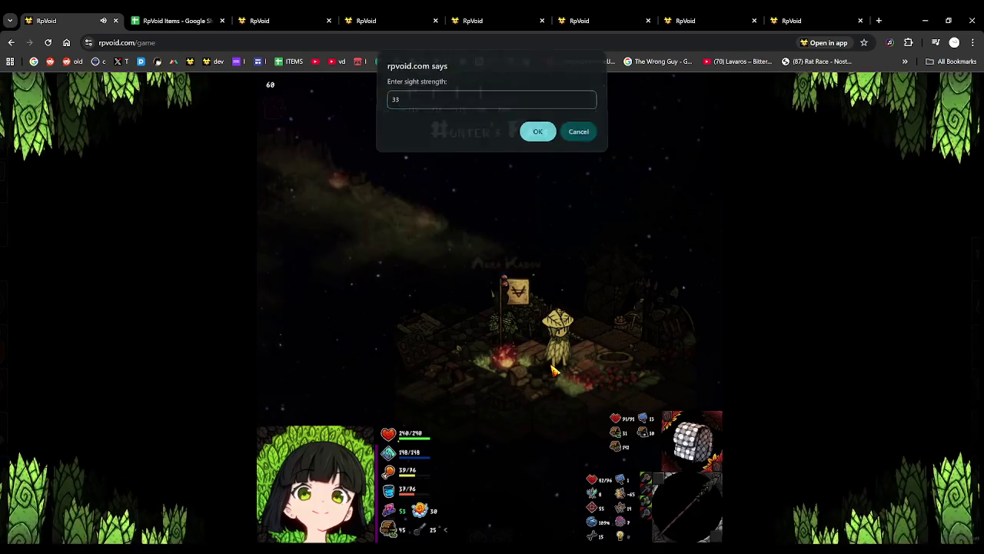
key("Return")
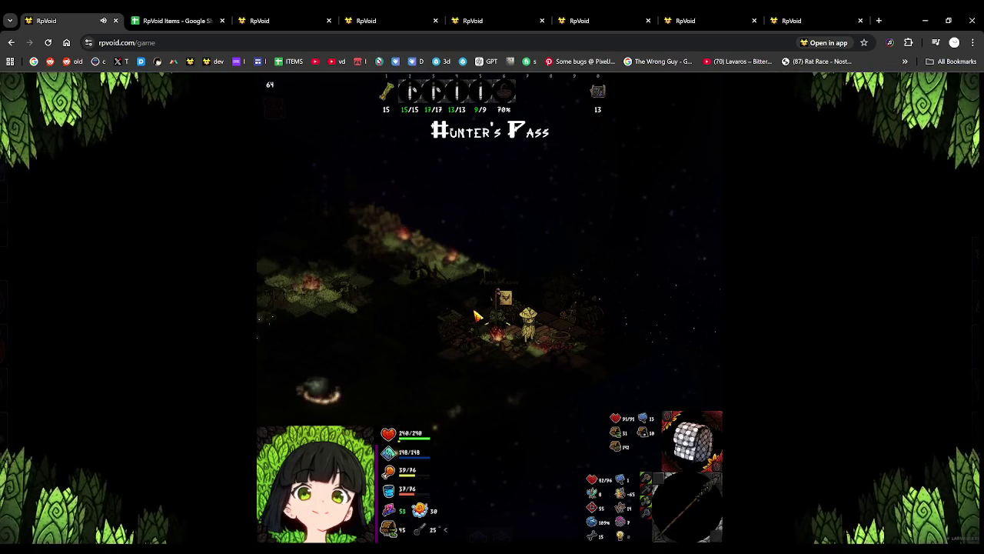
key("v")
key("Return")
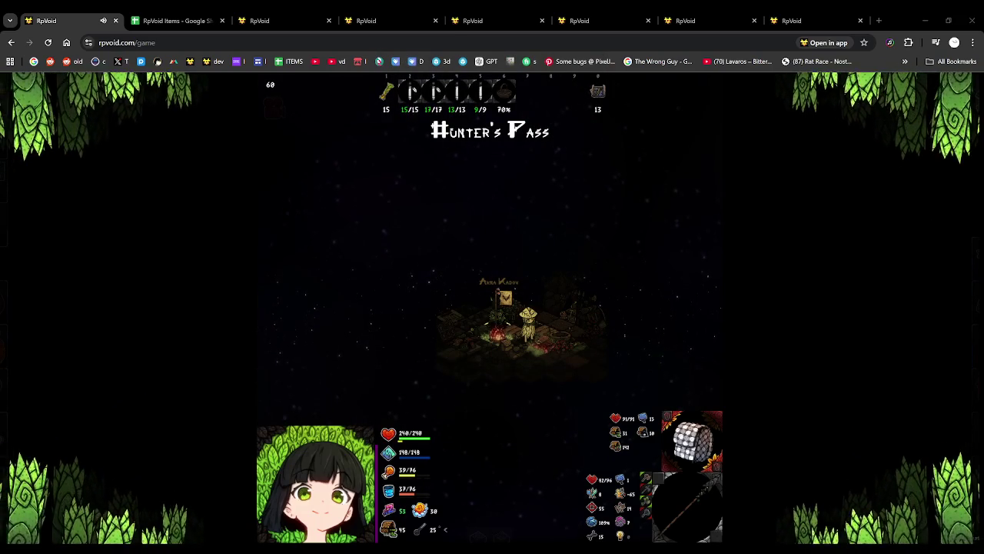
left_click(206, 15)
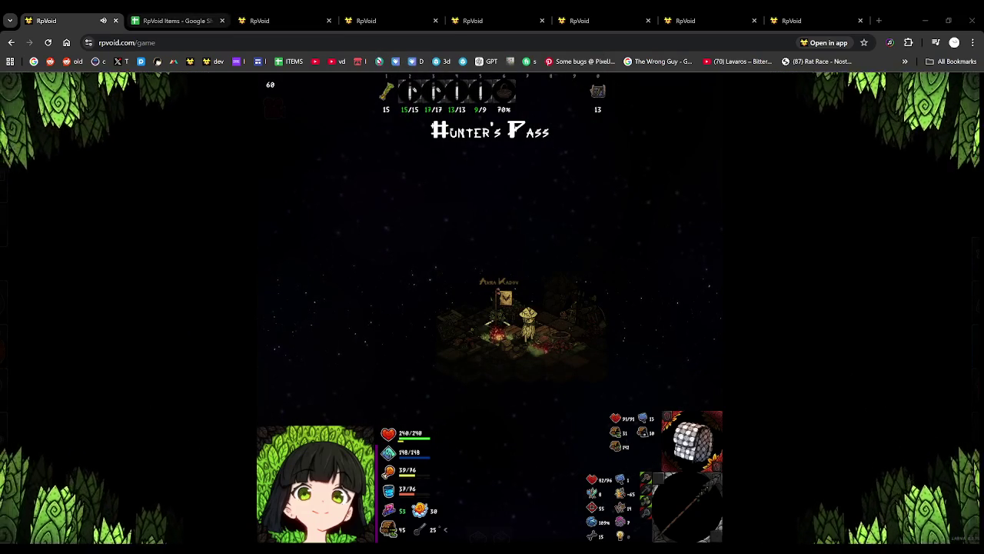
left_click(613, 172)
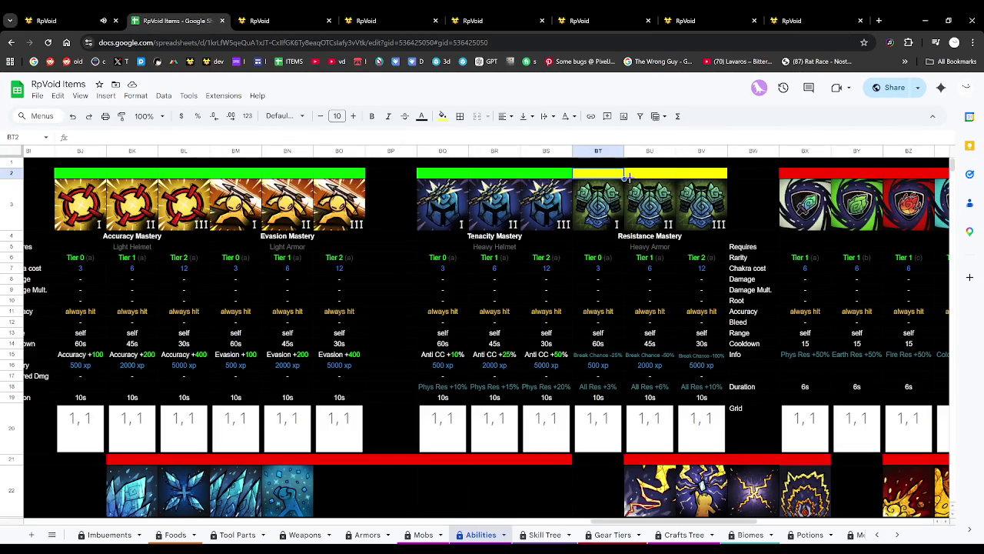
Fill the Resistance Mastery header BT2:BV2 green and check the row 15 Info cells.
left_click_drag(691, 182, 695, 173)
left_click(442, 115)
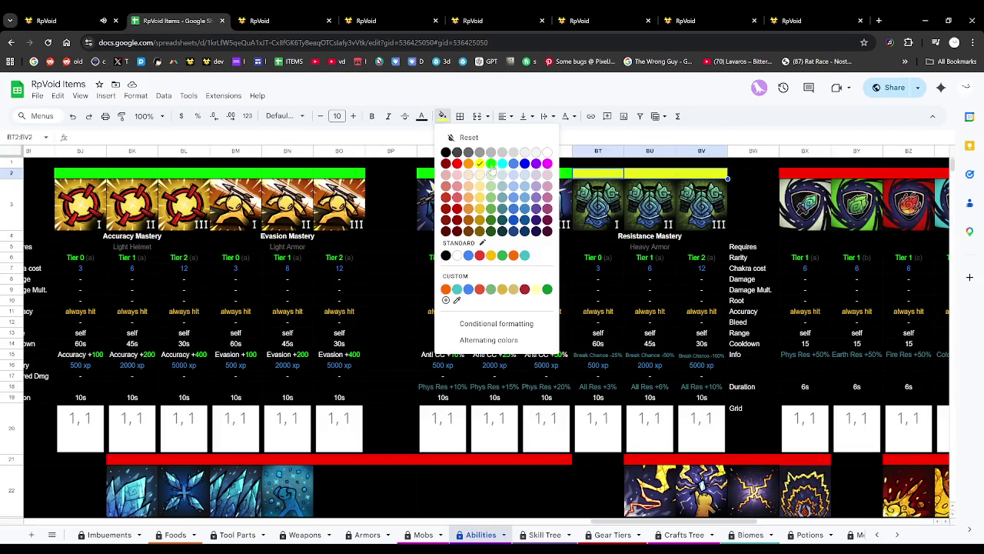
left_click(492, 171)
left_click(620, 378)
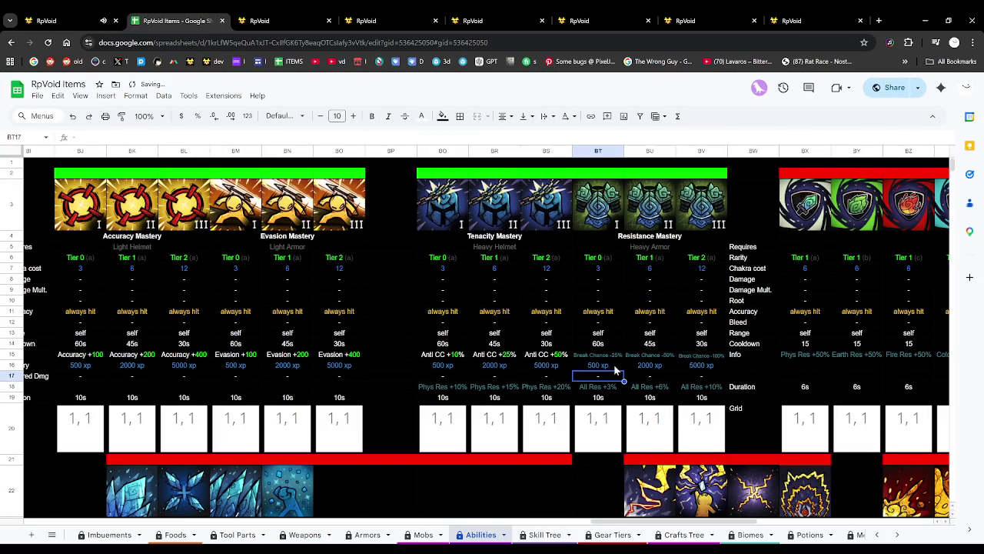
left_click(612, 358)
left_click(649, 359)
left_click(698, 358)
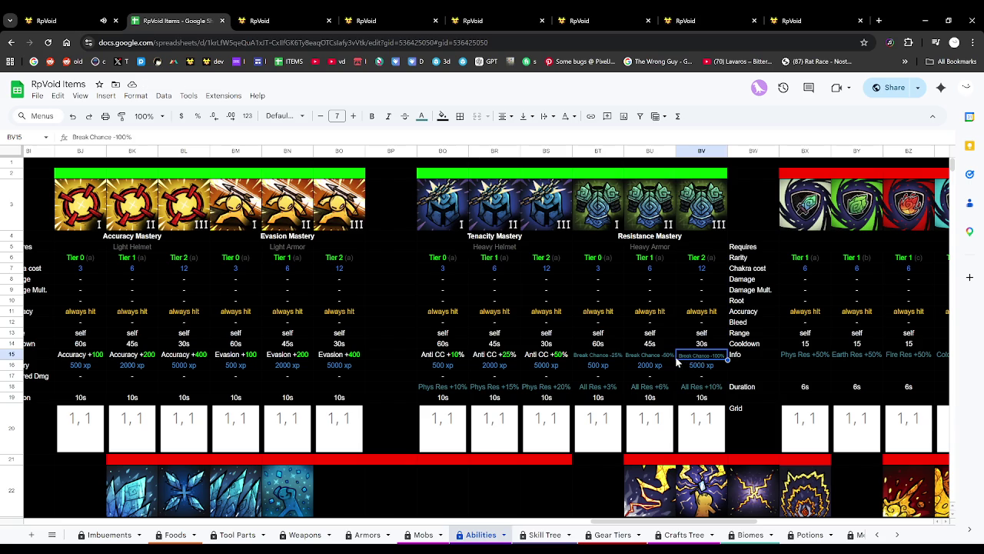
Fill BO21:BS21 black to remove that stretch of the red divider bar.
scroll(553, 374, "down", 5)
left_click(547, 259)
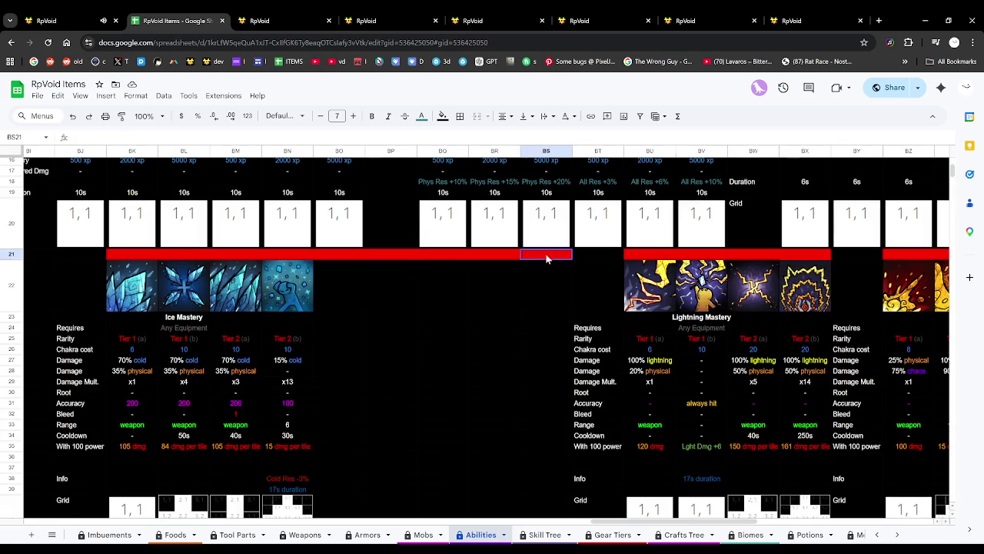
left_click(334, 256, "shift")
left_click(442, 116)
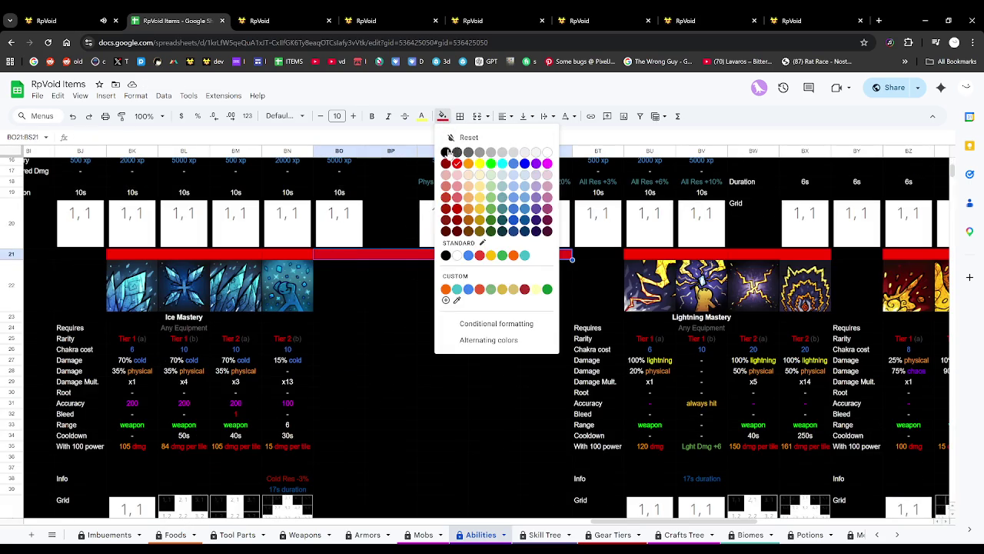
left_click(446, 152)
left_click(514, 316)
scroll(527, 321, "up", 5)
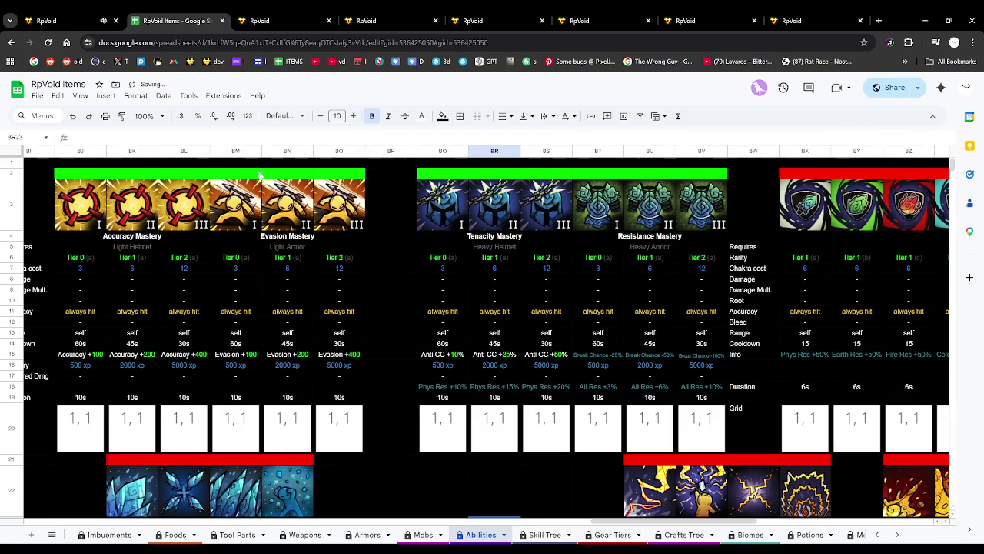
key("ctrl+1")
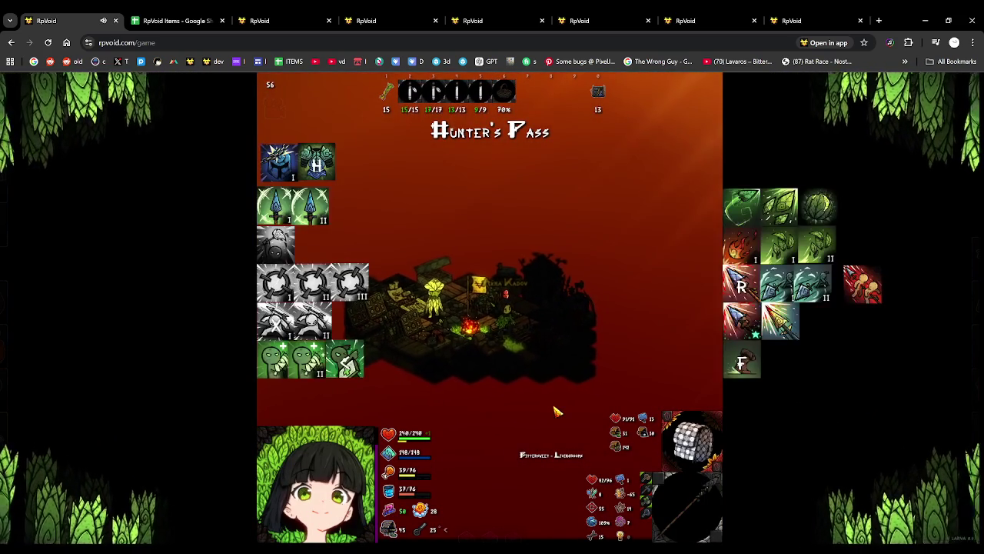
Zoom the map out and cast the shield buff with ability key 2.
scroll(557, 411, "up", 1)
scroll(557, 412, "down", 2)
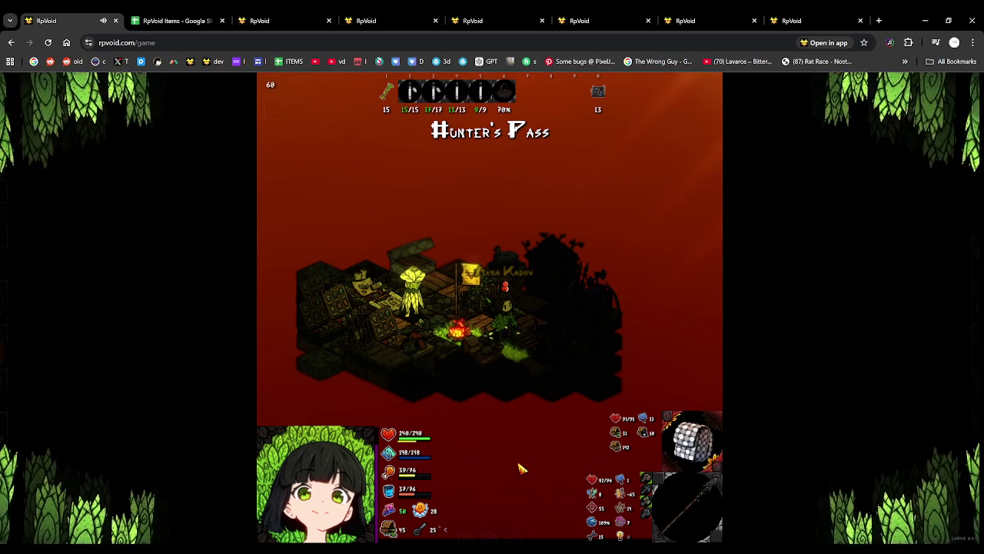
key("2")
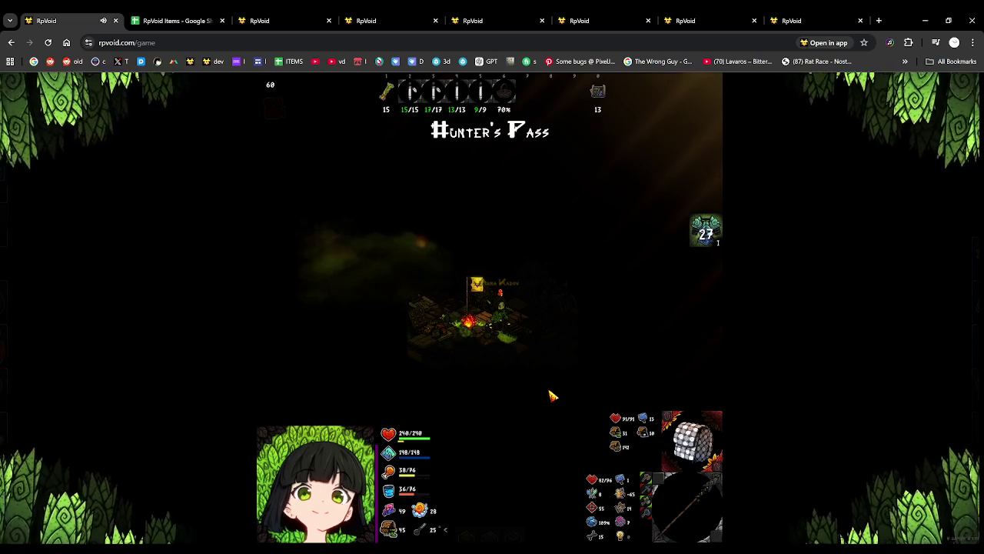
type("3")
Lower sight strength to 1 and open the inventory panel.
key("Return")
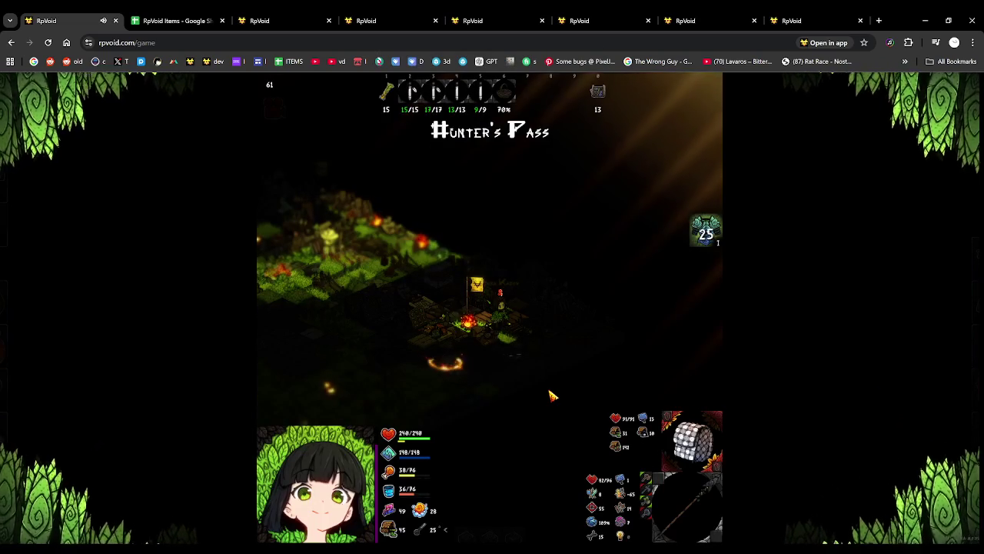
type("v1")
key("Return")
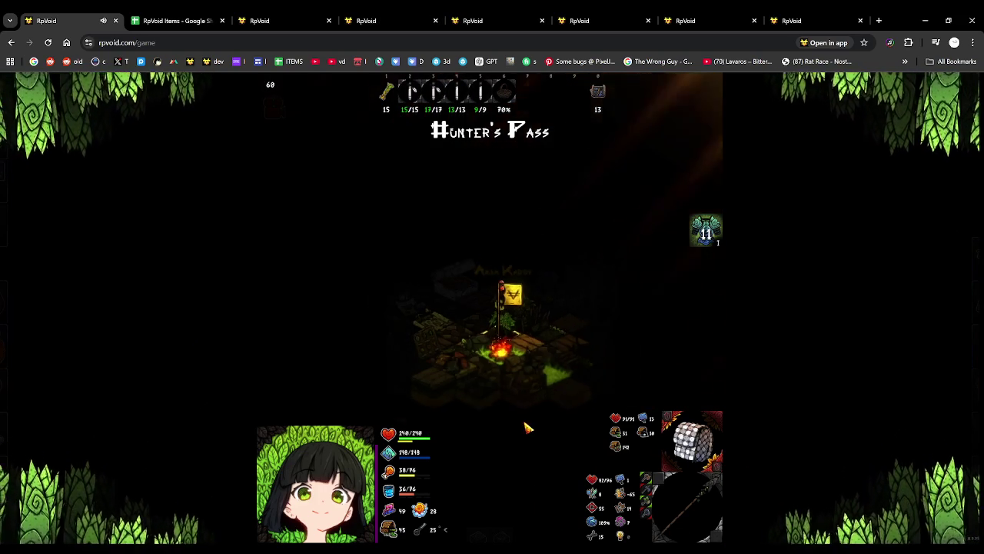
left_click(7, 183)
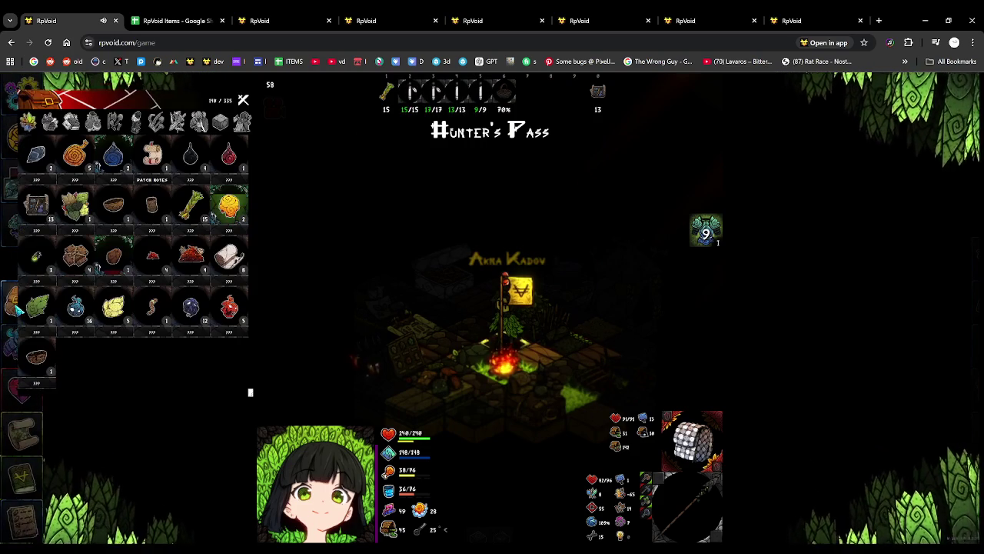
Browse the fourth and first equipment skill trees, panning to their nodes, then close the panel.
key("t")
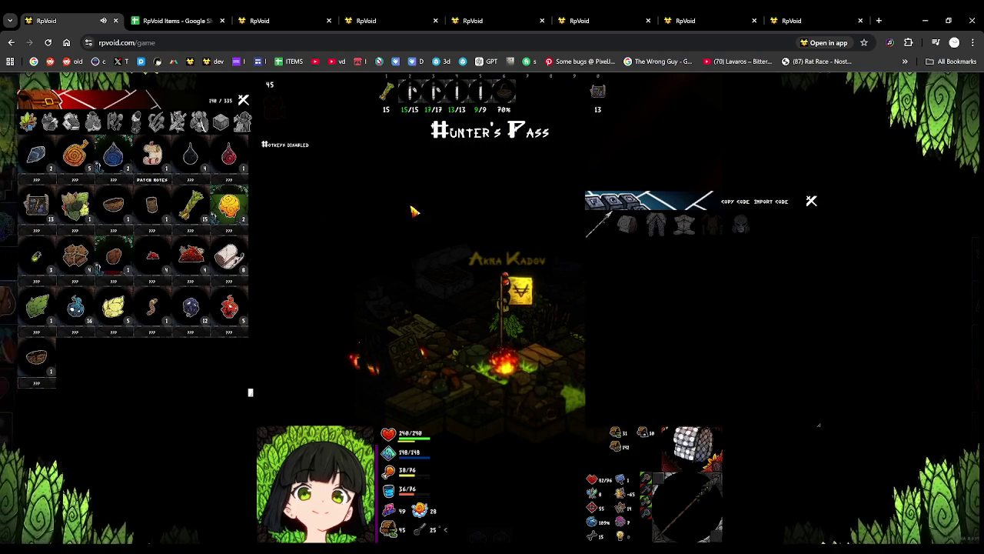
mouse_move(681, 210)
left_mouse_down()
mouse_move(585, 127)
mouse_move(577, 148)
left_mouse_up()
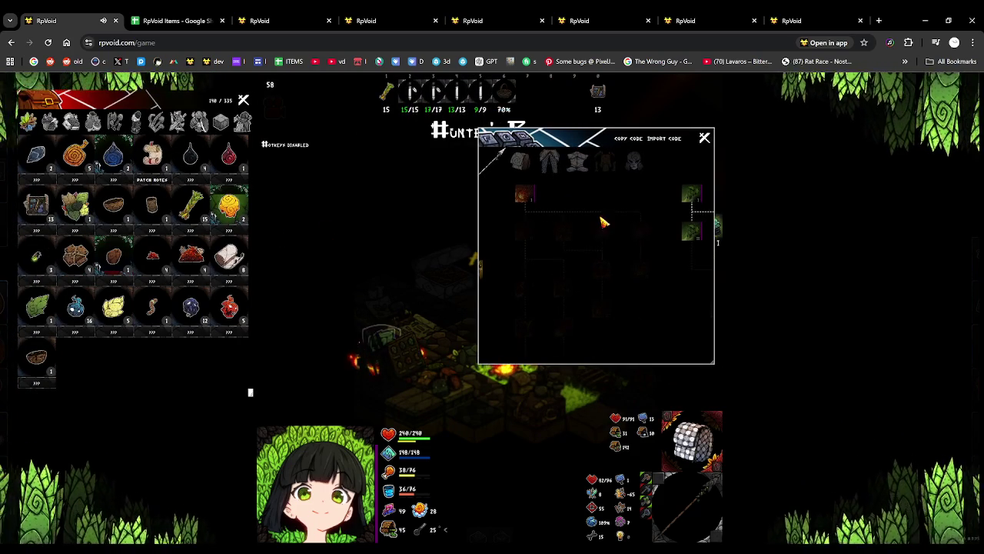
mouse_move(641, 274)
left_mouse_down()
mouse_move(580, 334)
mouse_move(555, 307)
mouse_move(679, 285)
left_mouse_up()
mouse_move(492, 229)
left_mouse_down()
mouse_move(650, 251)
mouse_move(720, 303)
mouse_move(675, 279)
left_mouse_up()
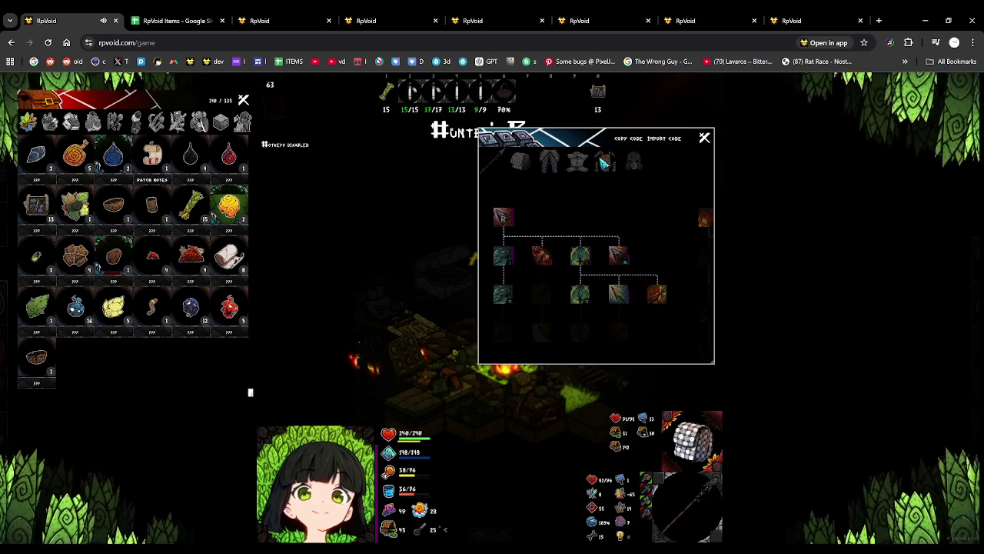
left_click(604, 162)
left_click_drag(622, 198, 640, 222)
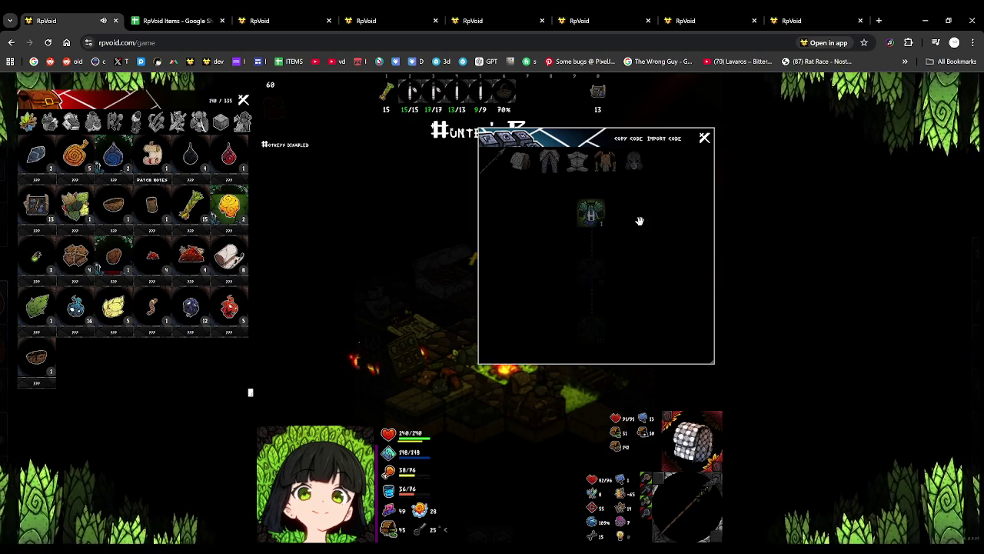
left_click(520, 162)
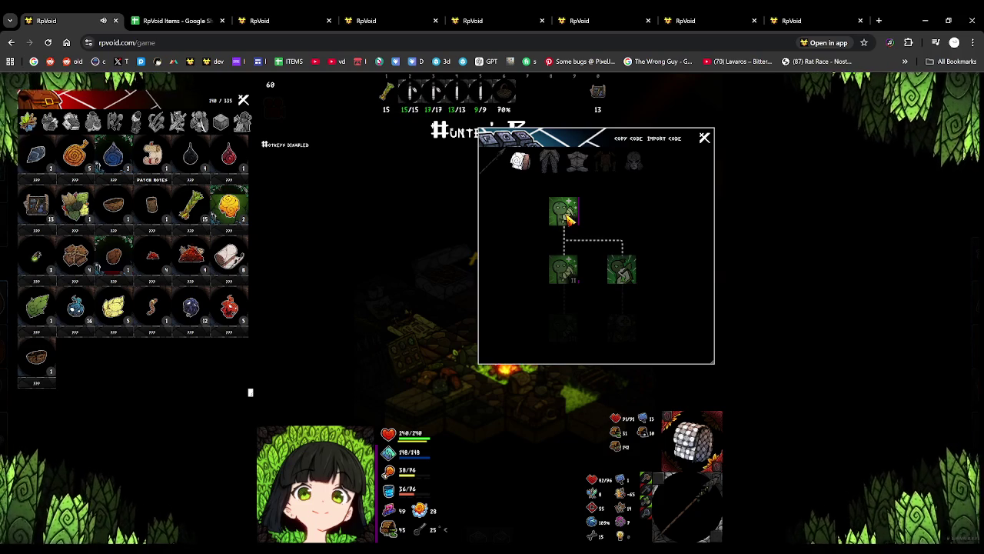
left_click_drag(587, 218, 651, 223)
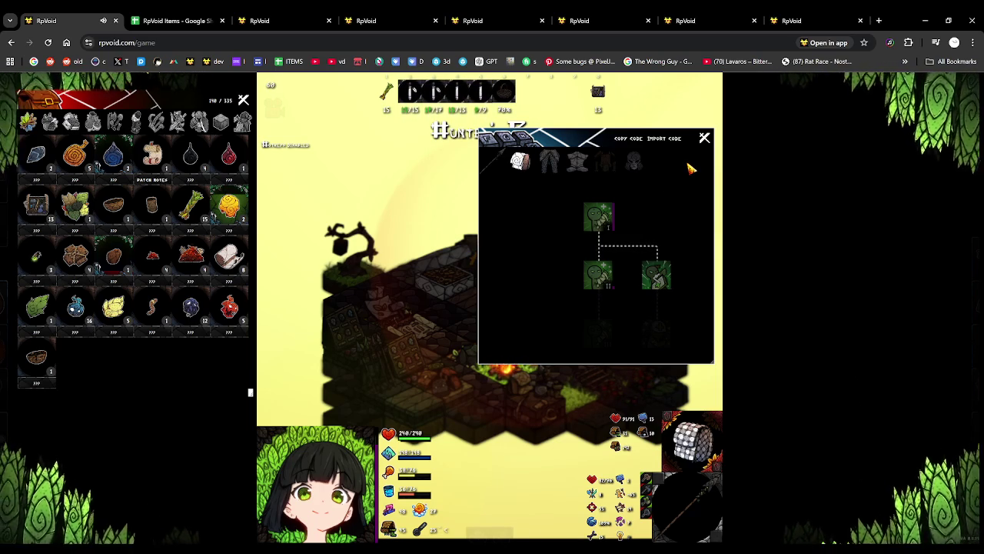
left_click(704, 137)
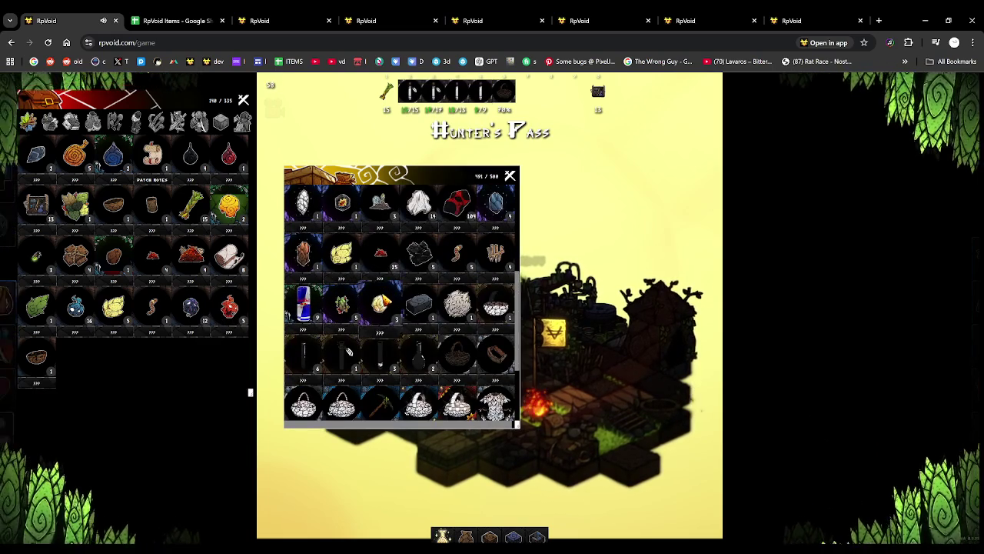
Move the red can from storage into inventory and back, then bring up HeavyArmor.sai2 in SAI.
left_click_drag(329, 302, 75, 356)
left_click(292, 347)
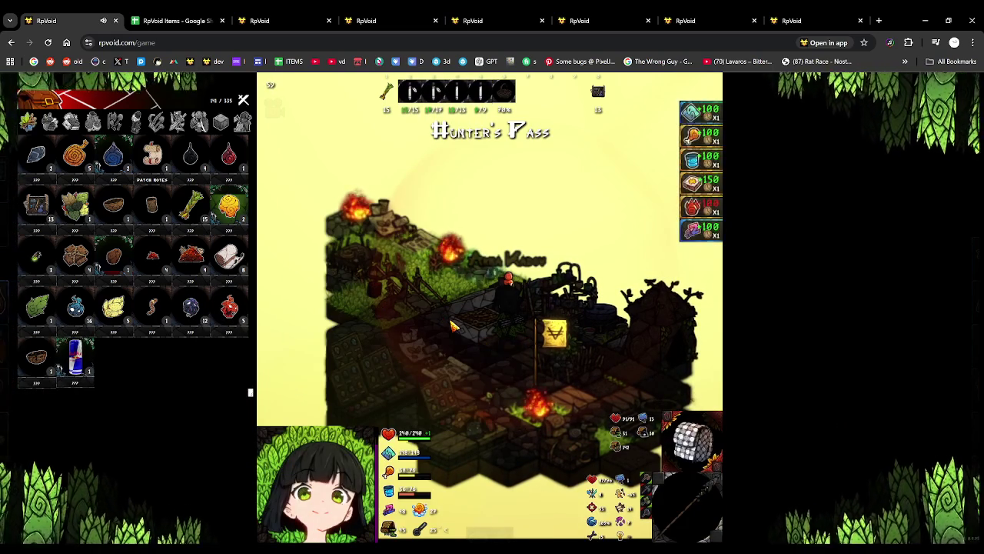
left_click_drag(77, 365, 331, 362)
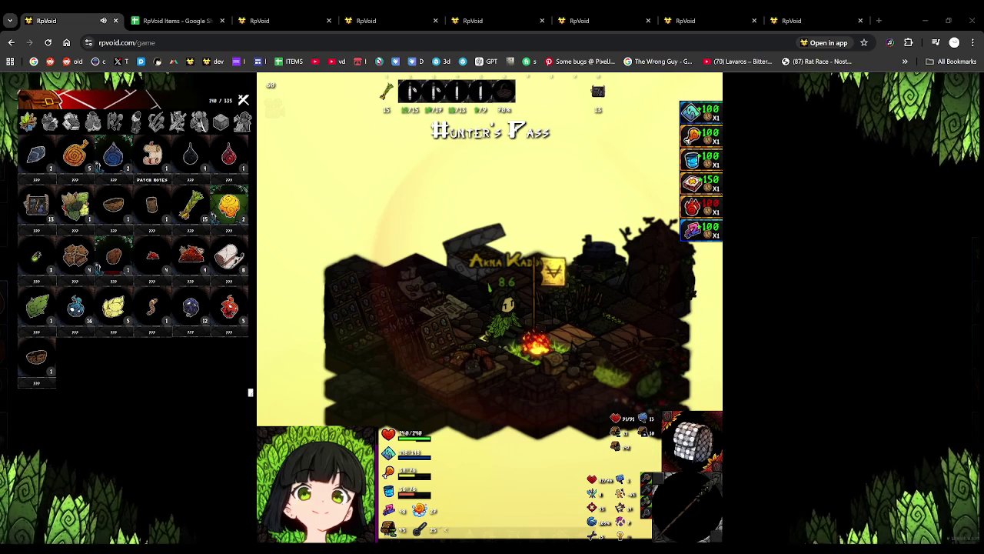
key("alt+Tab")
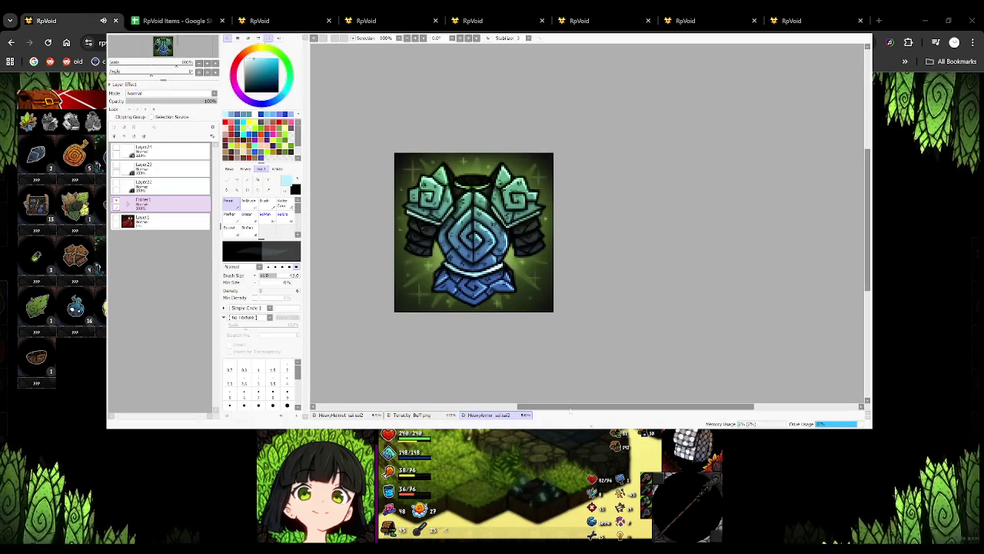
Hide the armour artwork and set a new brush size with full density.
scroll(485, 285, "down", 1)
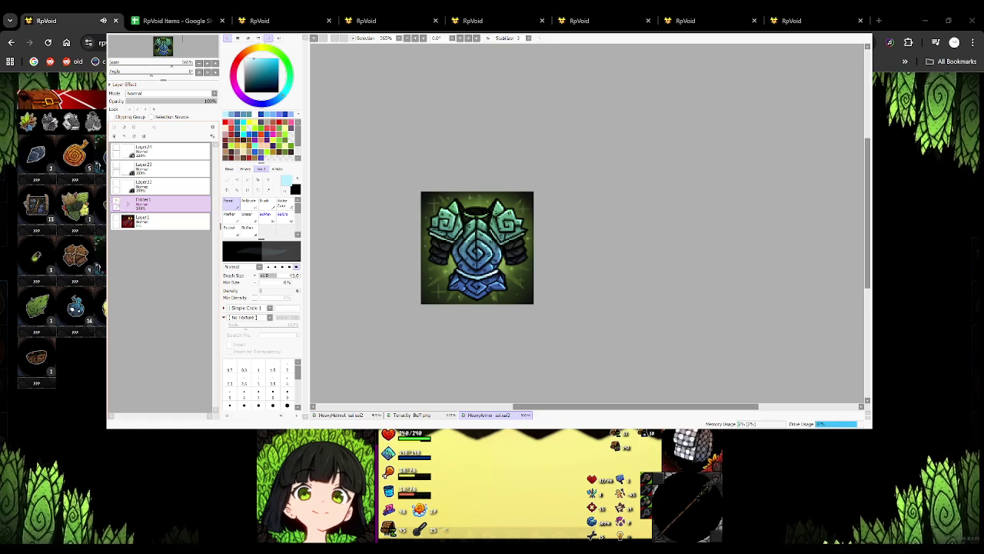
key("ctrl+z")
key("ctrl+z")
key("ctrl+z")
key("ctrl+z")
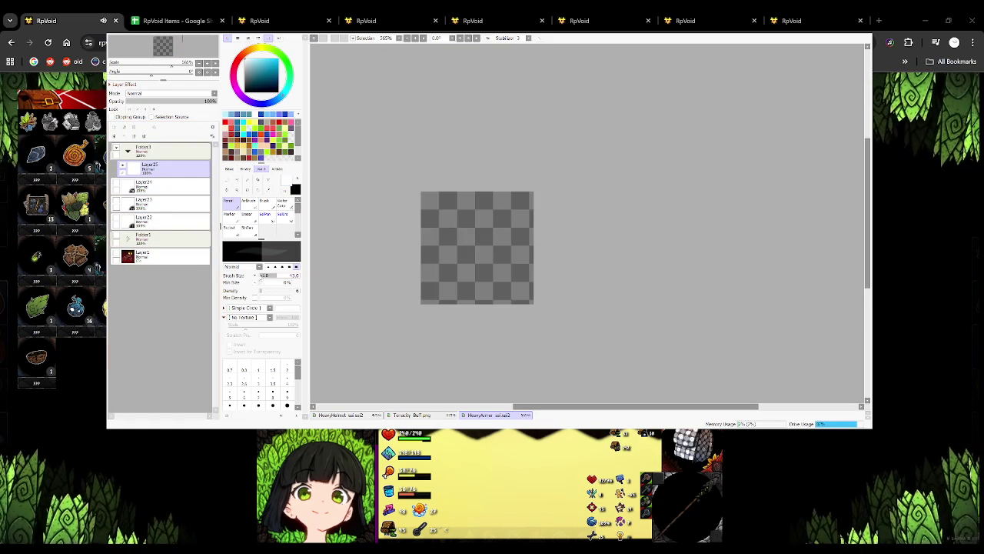
left_click(262, 277)
left_click(295, 291)
mouse_move(465, 243)
left_mouse_down()
mouse_move(497, 259)
mouse_move(488, 242)
mouse_move(450, 253)
mouse_move(470, 237)
left_mouse_up()
key("ctrl+z")
key("ctrl+z")
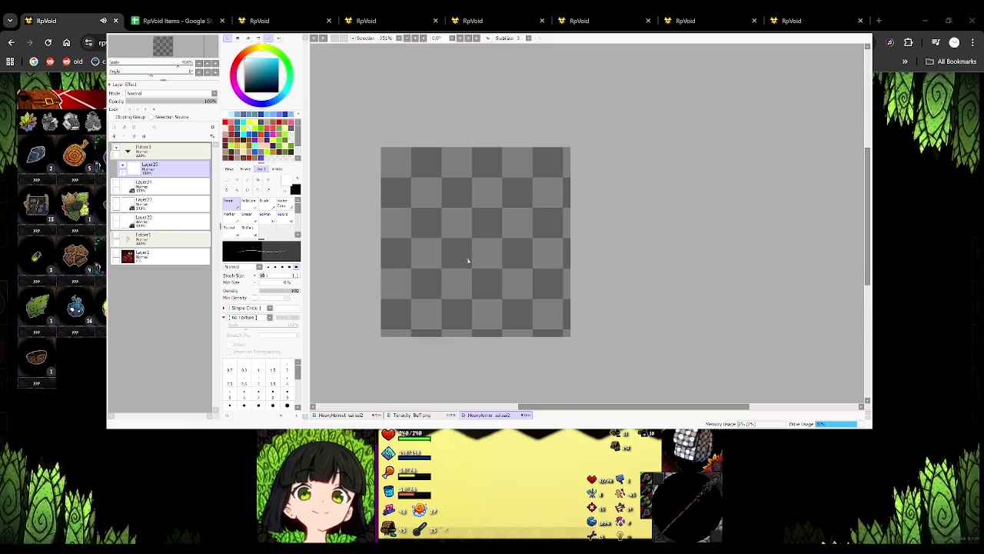
Sketch the wrench's diagonal handle, curved head with lower tail, and handle edge.
mouse_move(428, 253)
left_mouse_down()
mouse_move(487, 212)
mouse_move(481, 219)
left_mouse_up()
key("ctrl+z")
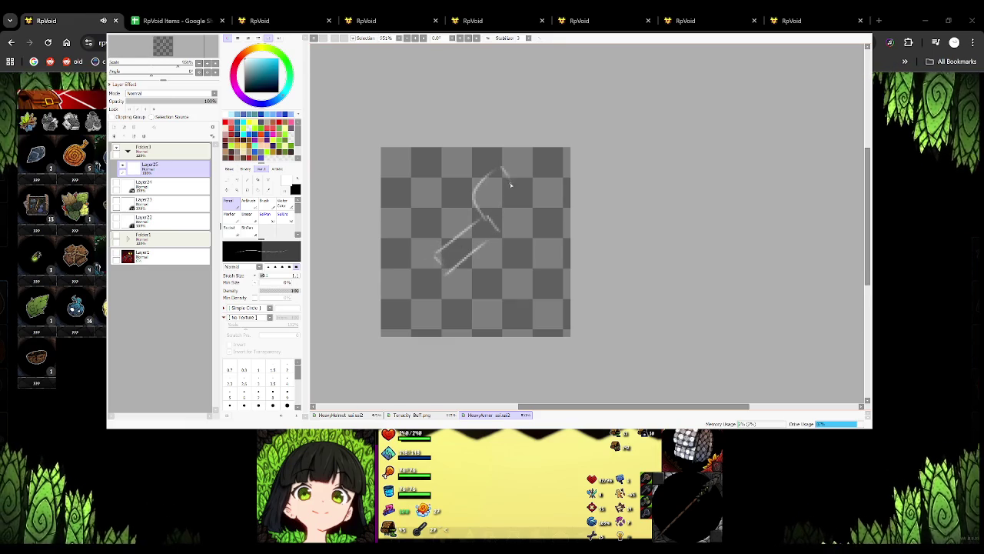
key("ctrl+z")
left_click_drag(498, 230, 505, 176)
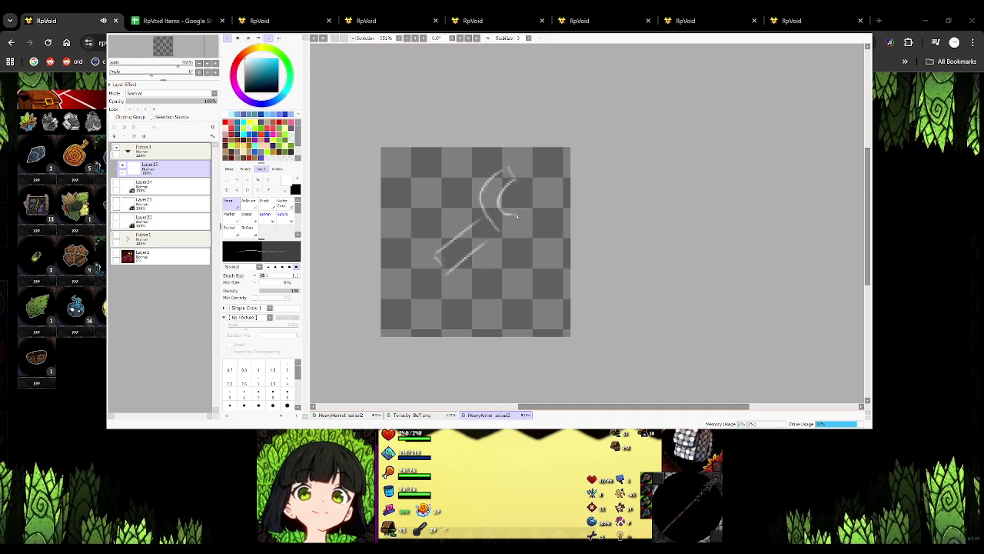
left_click_drag(521, 220, 539, 215)
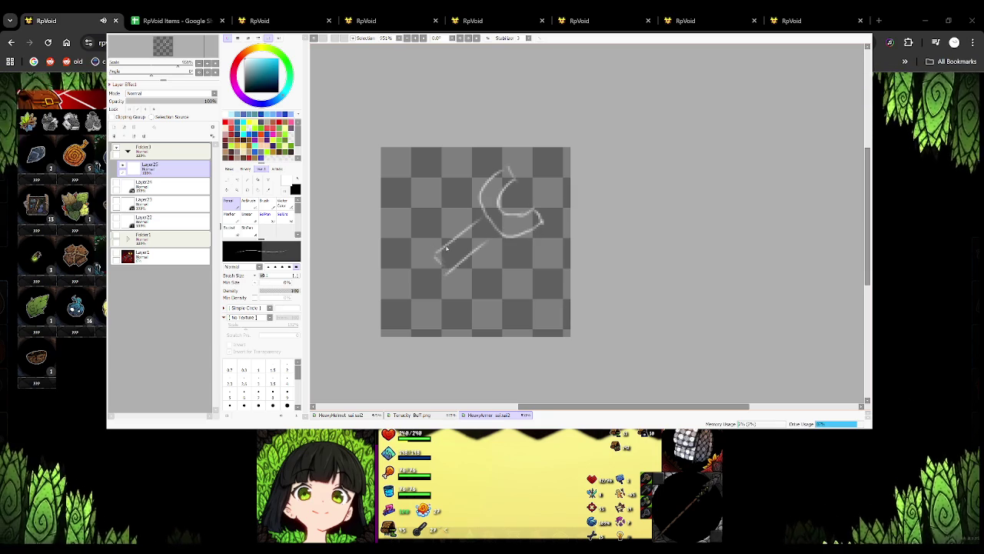
left_click_drag(402, 269, 431, 274)
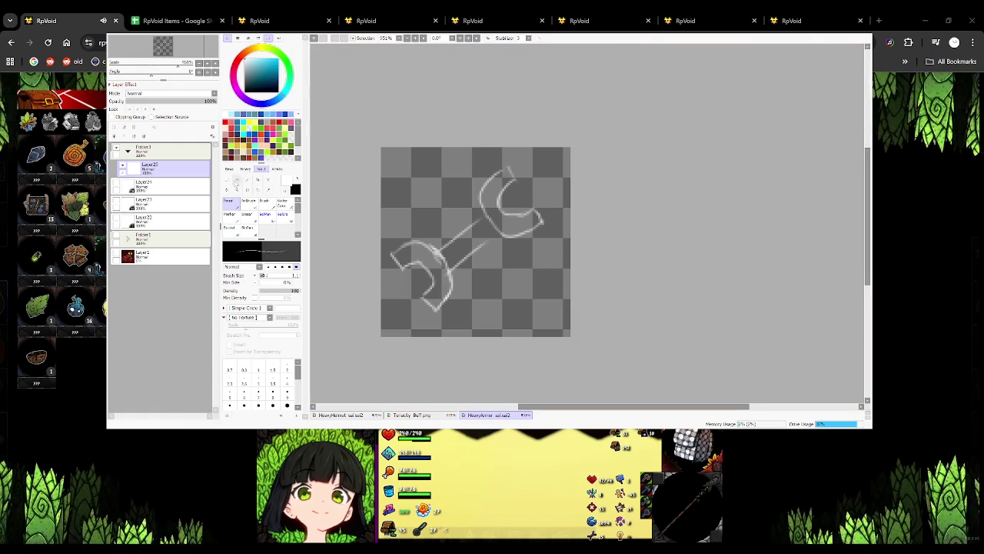
Lasso and transform the lower-left wrench head, then shift the sketch slightly down-right.
key("a")
left_click_drag(435, 254, 419, 271)
key("ctrl+t")
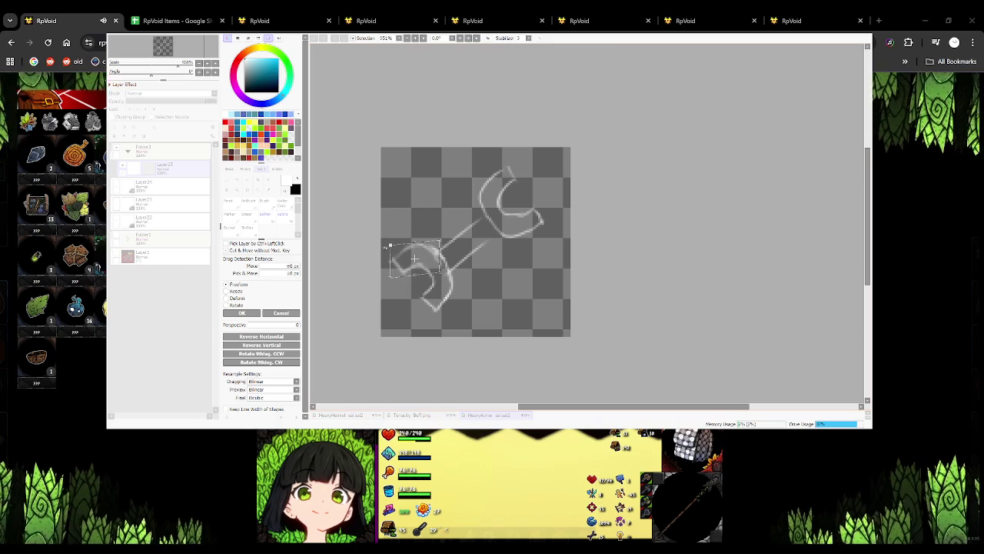
key("Return")
key("ctrl+d")
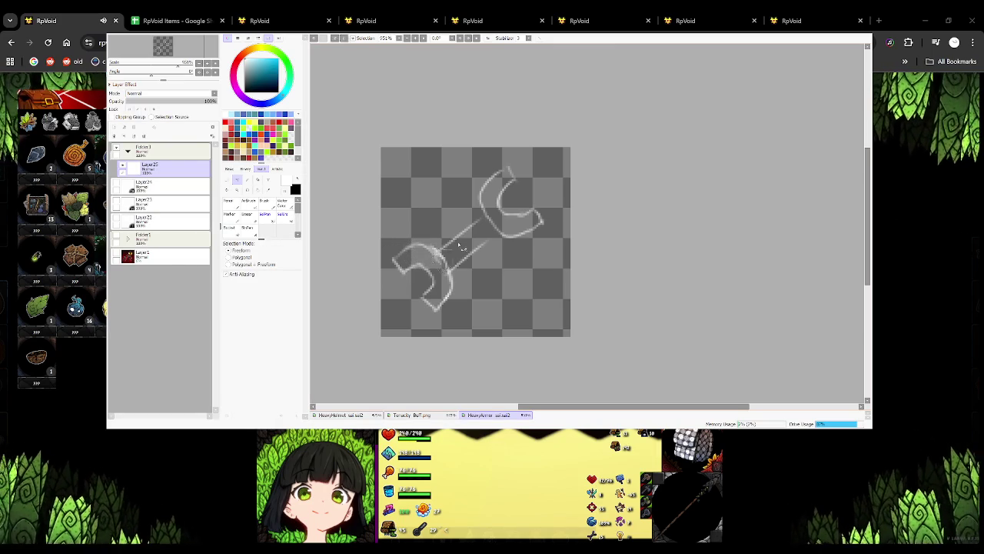
left_click_drag(503, 240, 512, 259)
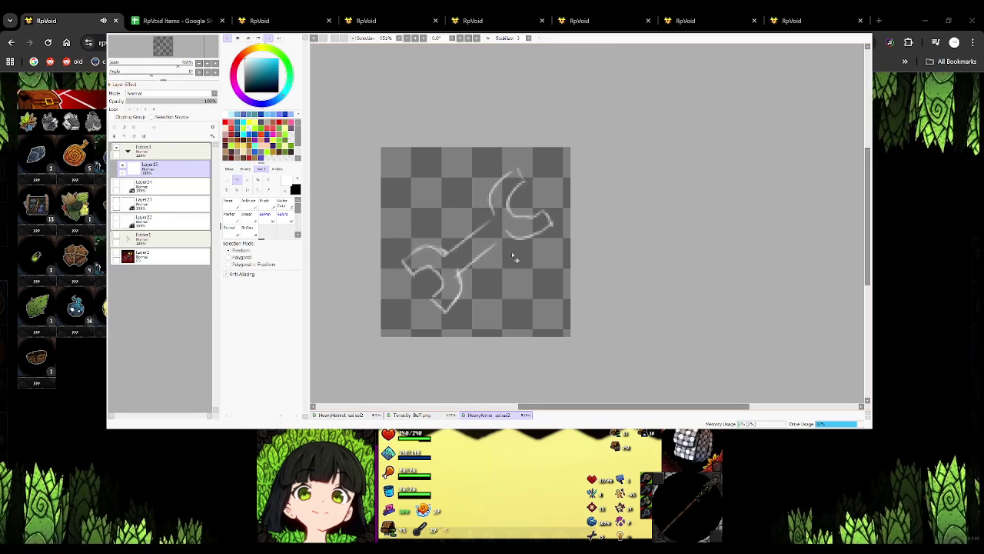
key("n")
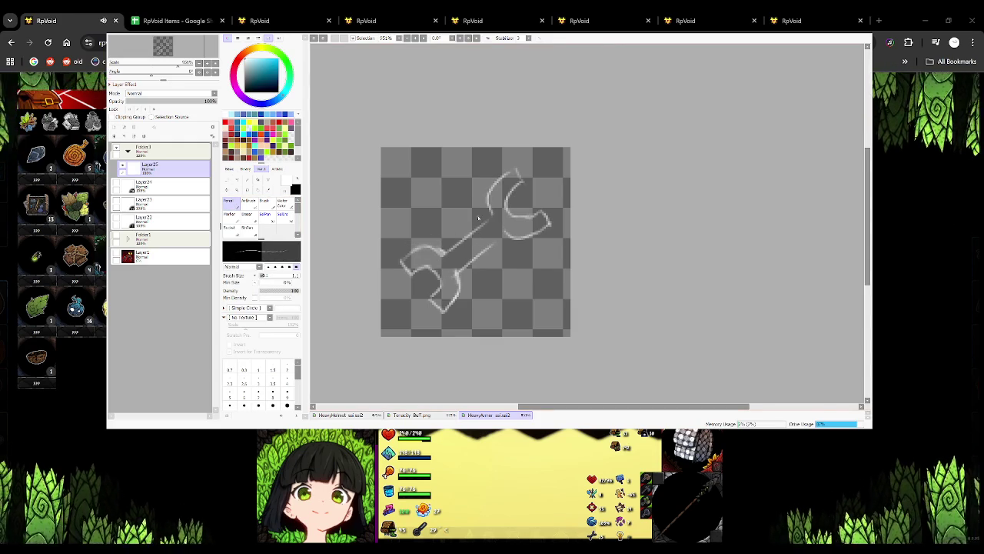
Fade the sketch layer to about 37% opacity and add a new layer above it.
left_click(160, 101)
left_click(114, 136)
left_click(175, 102)
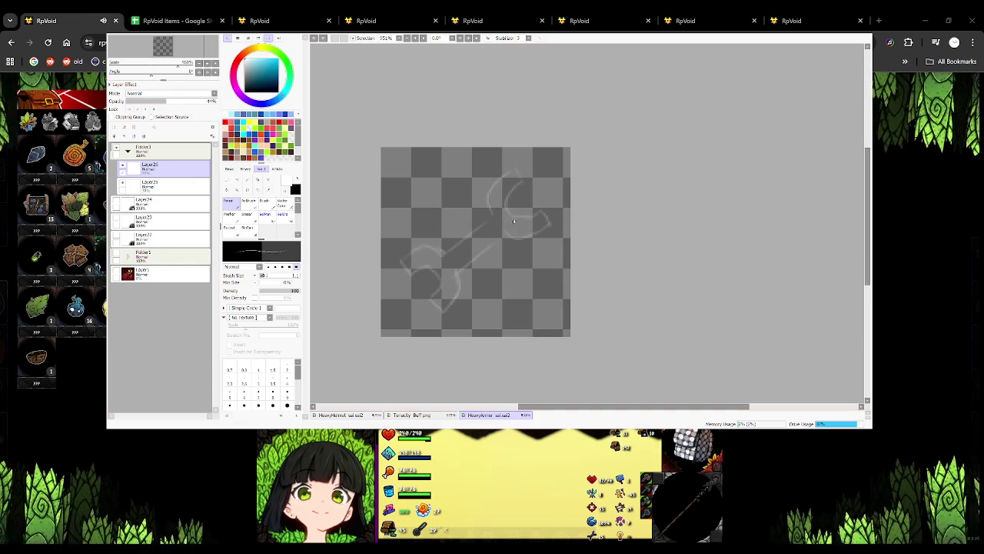
Sketch the helmet curves and wrench handle lines, undoing missteps.
left_click_drag(446, 181, 522, 184)
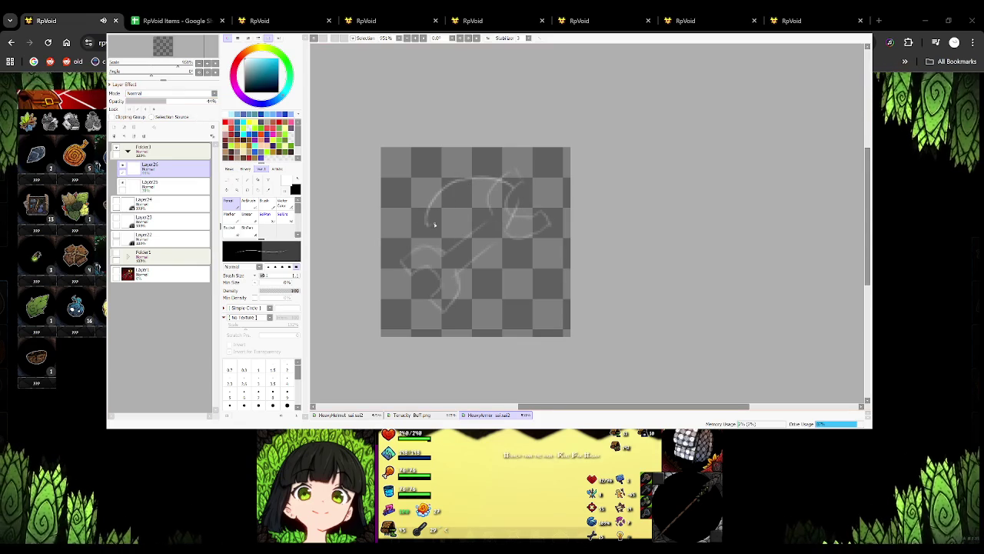
left_click_drag(518, 200, 529, 223)
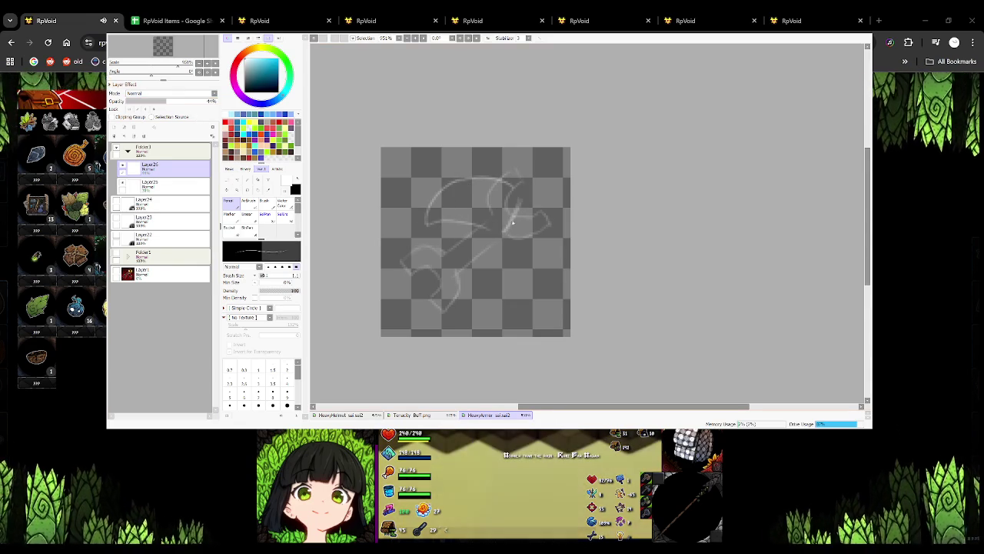
left_click_drag(519, 270, 508, 291)
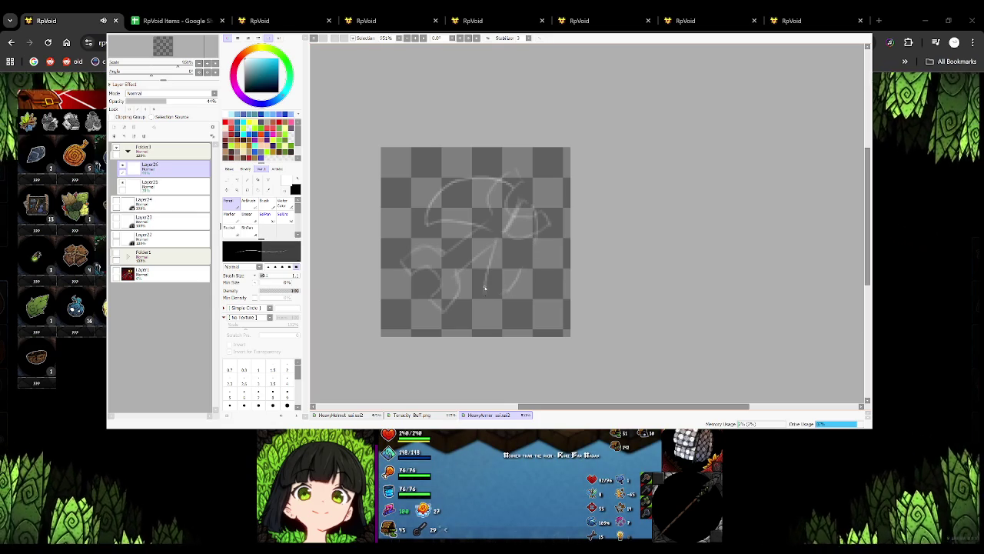
left_click_drag(429, 227, 423, 277)
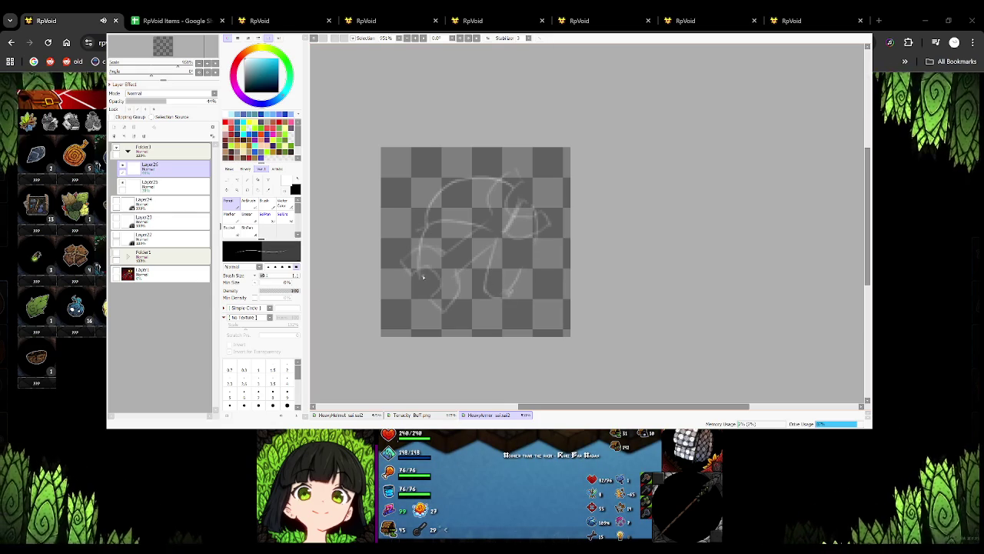
key("ctrl+z")
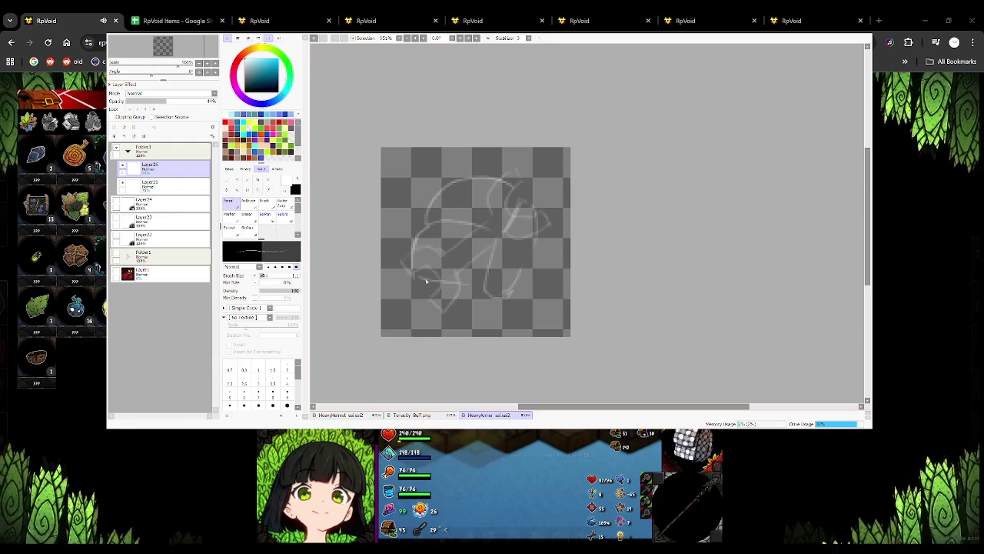
left_click_drag(427, 278, 411, 262)
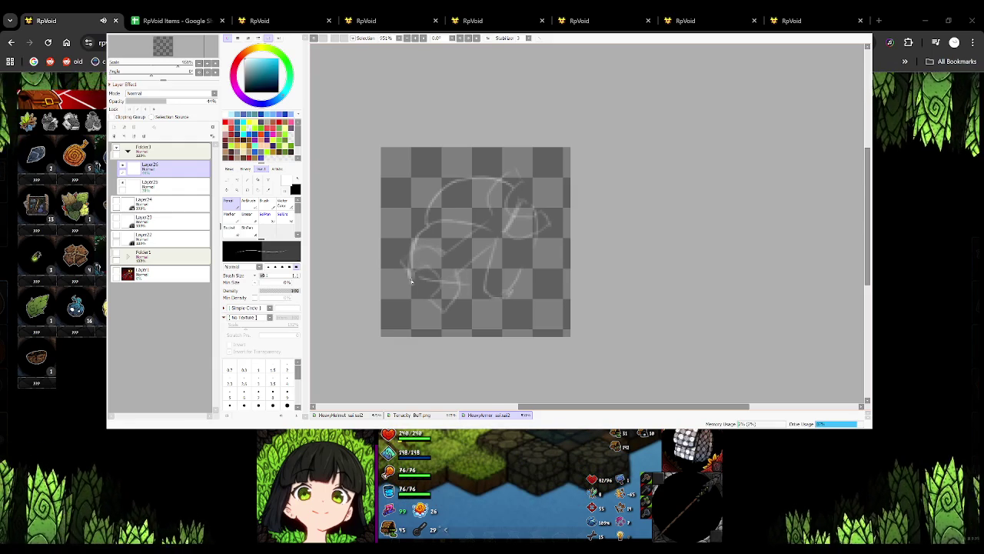
left_click_drag(413, 281, 476, 299)
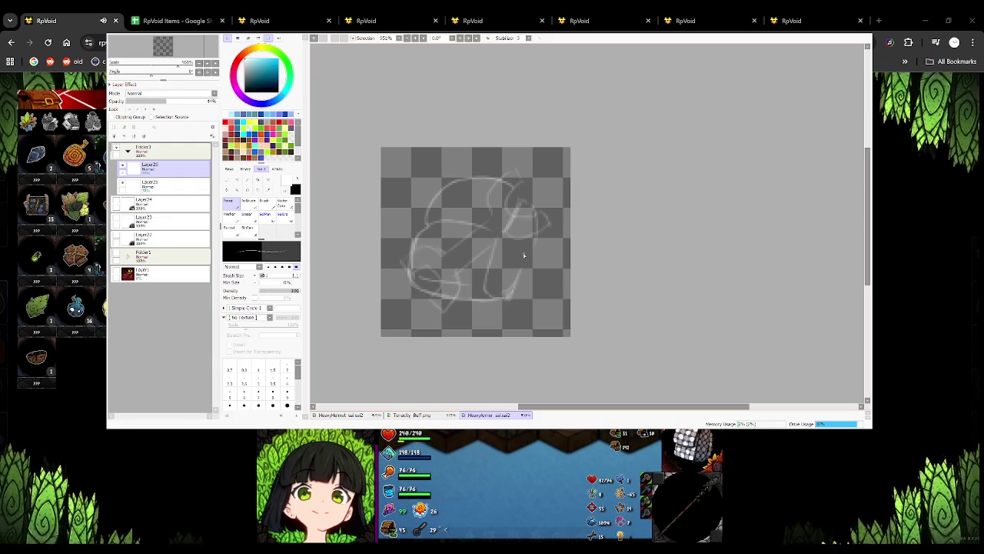
left_click_drag(540, 212, 529, 233)
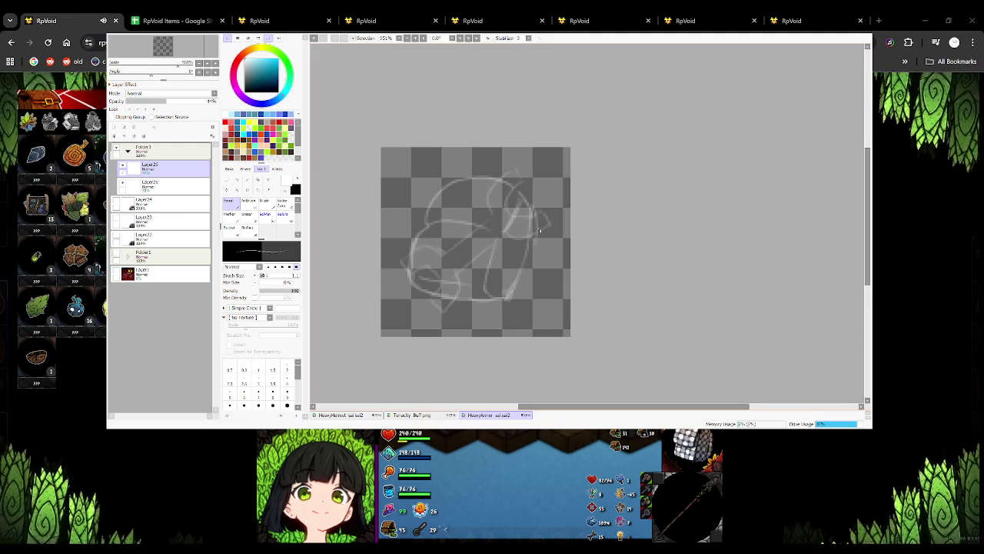
left_click_drag(527, 198, 515, 271)
key("ctrl+z")
key("ctrl+z")
Scale the Layer25 sketch up and to the right with a free transform.
left_click(154, 184)
key("ctrl+t")
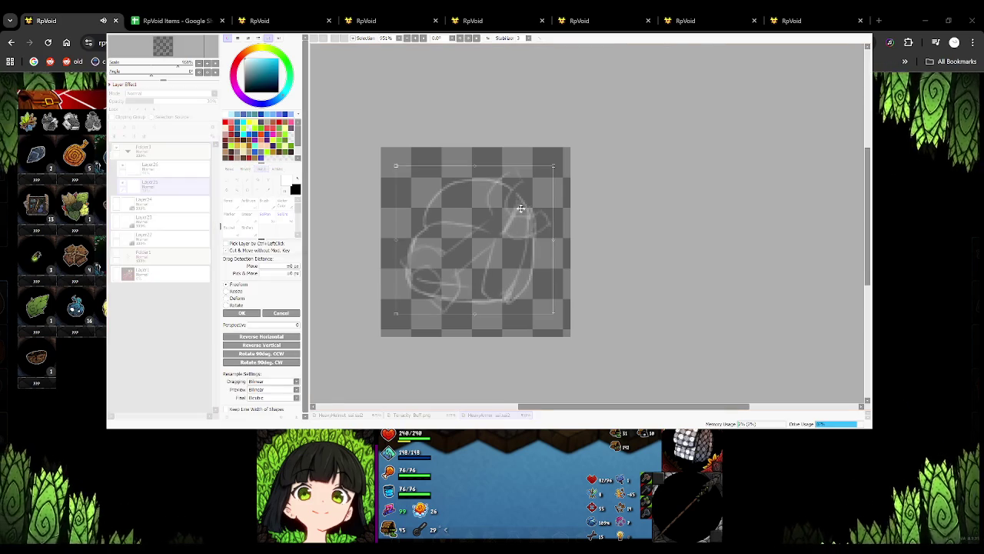
key("Escape")
key("ctrl+y")
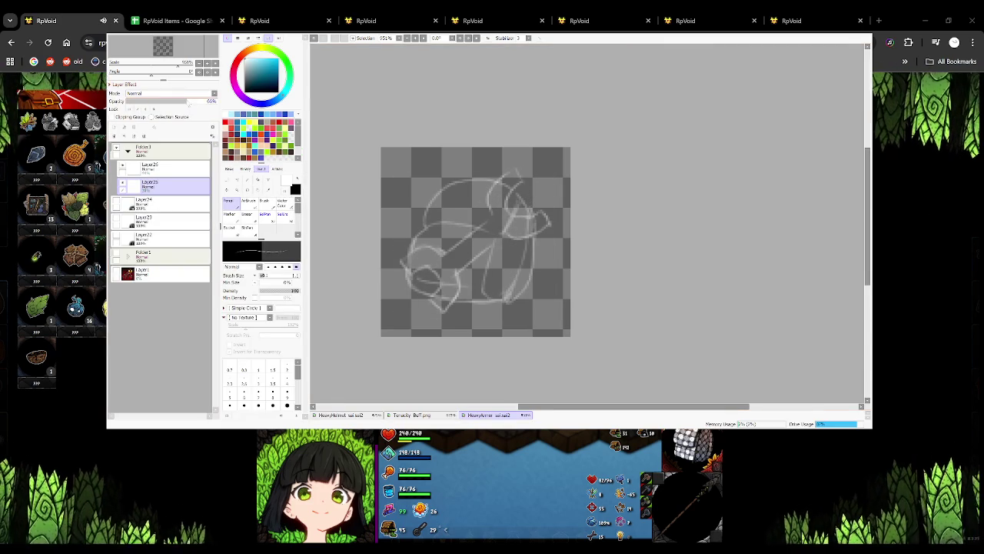
key("ctrl+t")
left_click_drag(553, 165, 538, 229)
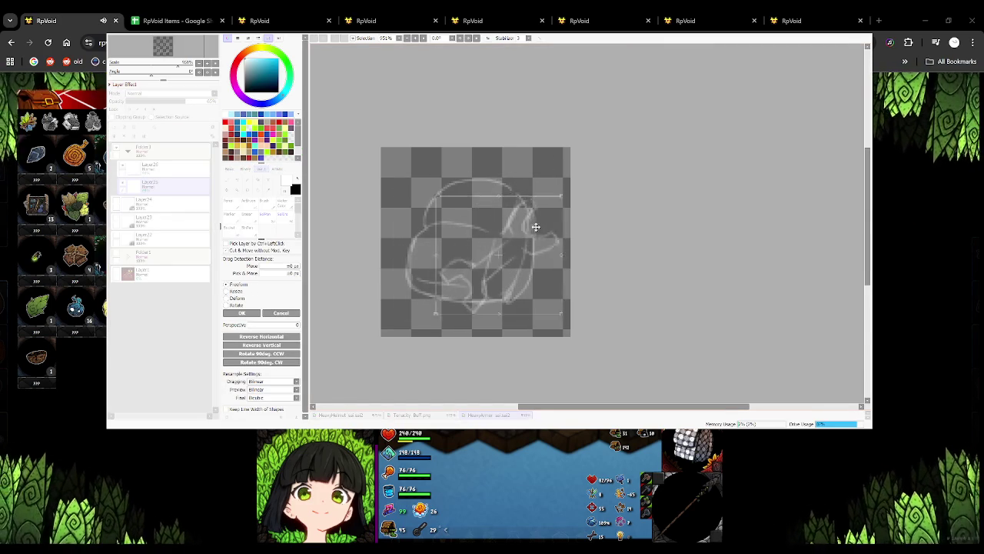
left_click_drag(563, 193, 569, 182)
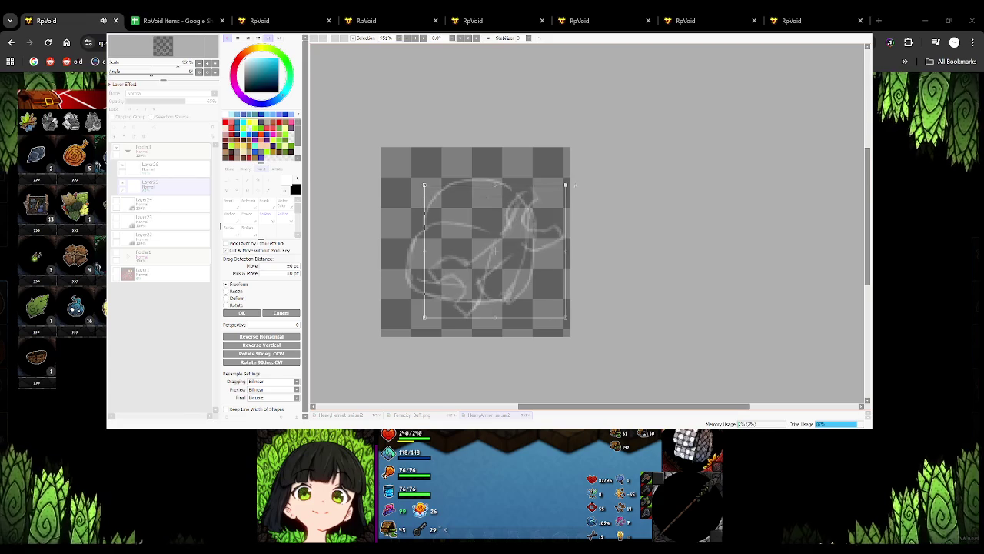
left_click_drag(520, 238, 518, 231)
left_click_drag(570, 182, 571, 176)
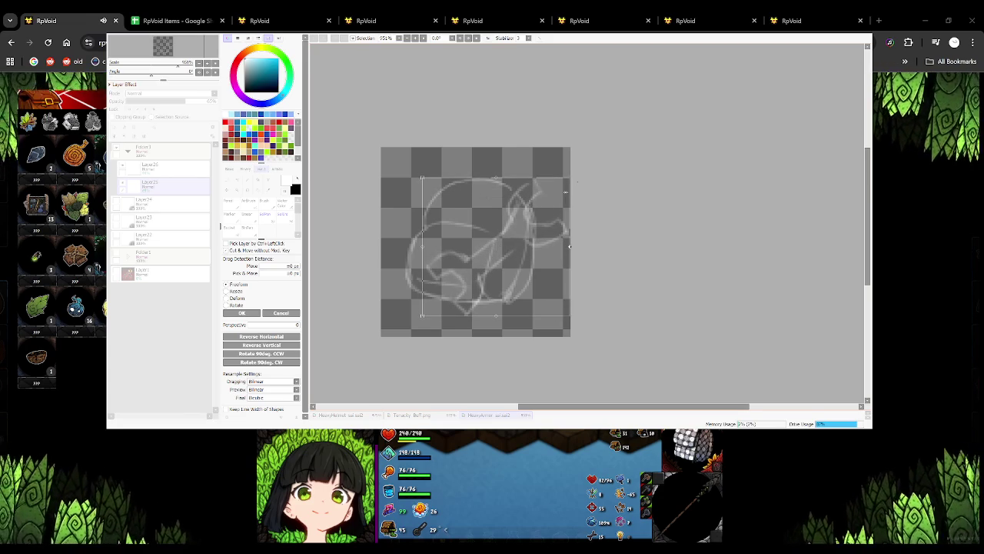
key("Return")
Nudge the sketch folder slightly right and down, then select the layer above.
left_click(162, 149)
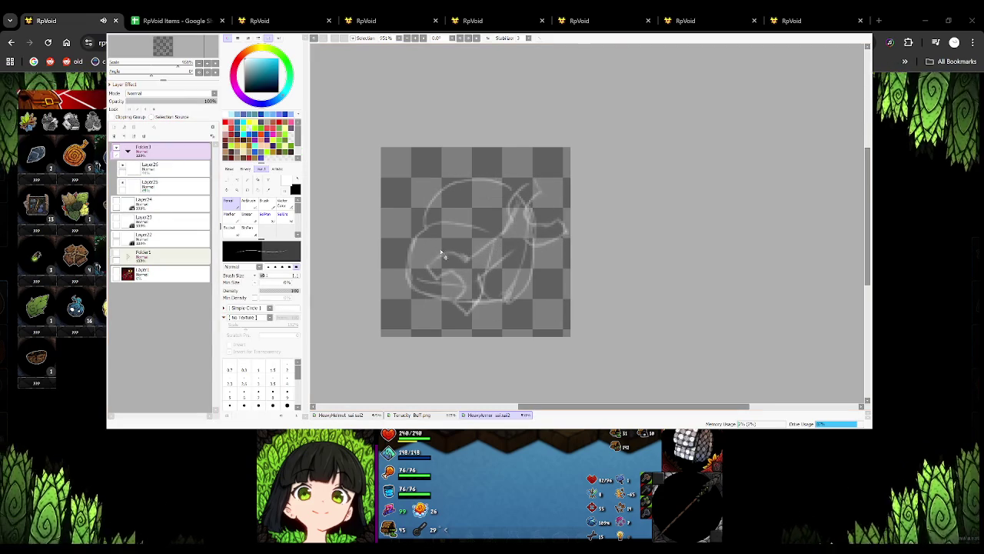
left_click_drag(454, 264, 460, 267)
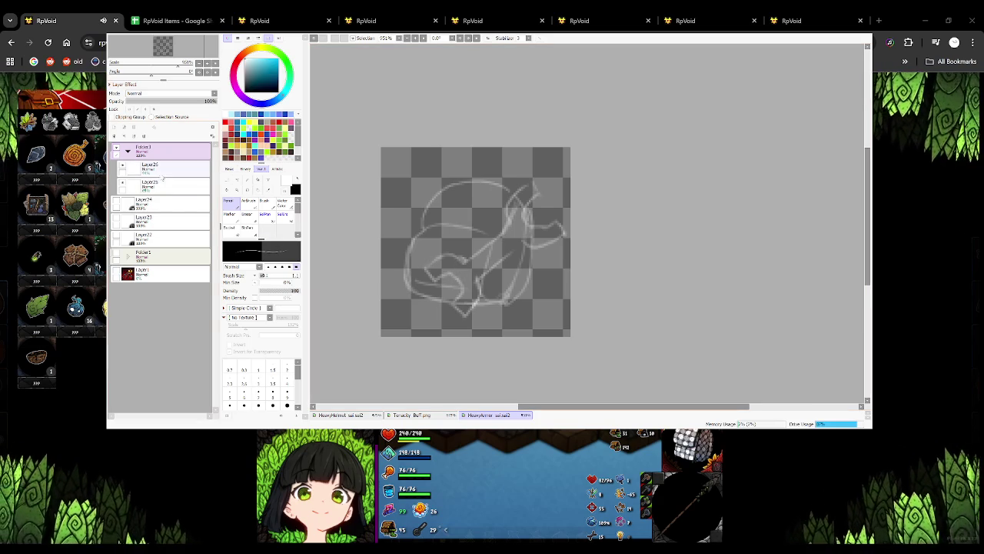
left_click(166, 170)
Add a new ink layer in black and try several trial loop strokes, undoing them.
left_click(115, 127)
key("x")
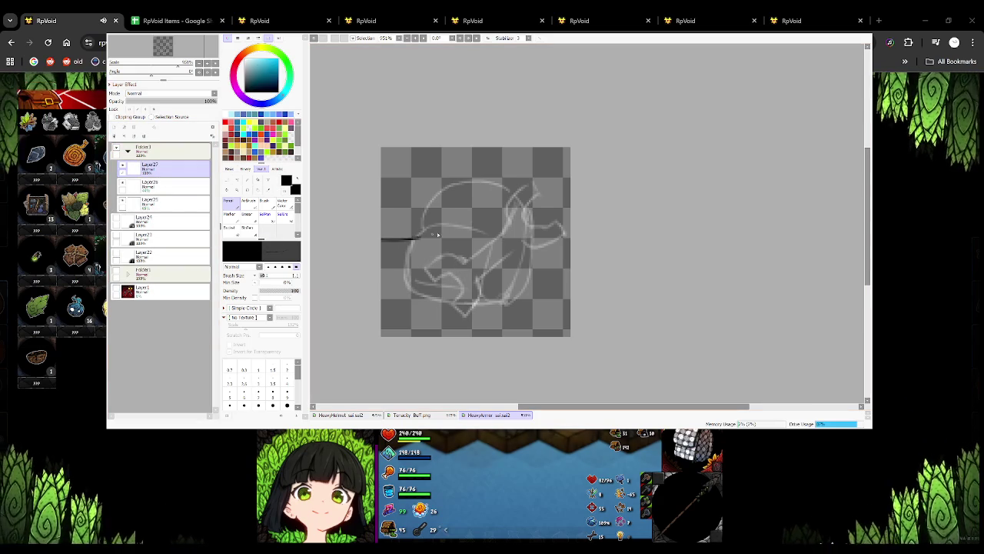
left_click_drag(382, 240, 441, 251)
key("ctrl+z")
left_click_drag(382, 254, 483, 256)
key("ctrl+z")
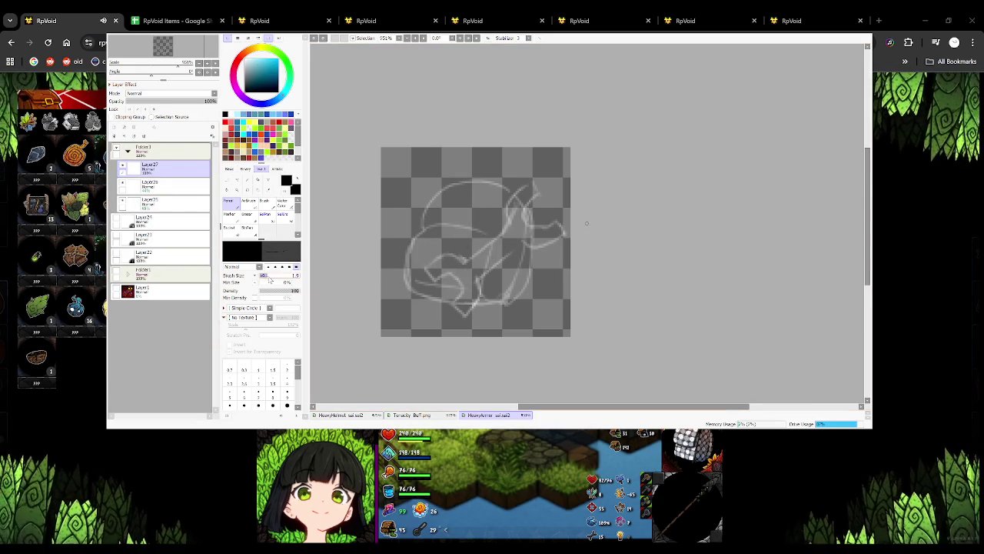
left_click_drag(402, 265, 527, 213)
key("ctrl+z")
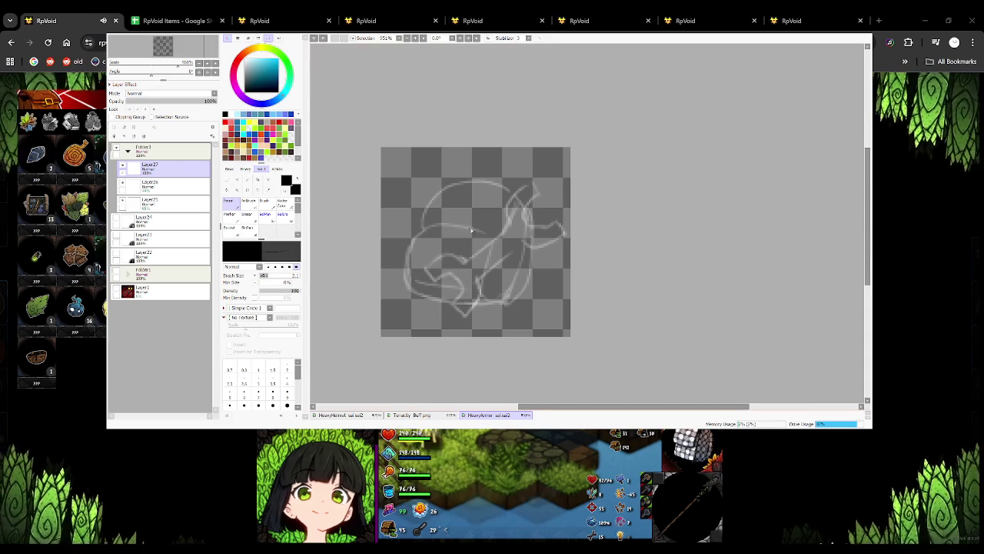
Ink the wrench handle's upper and lower diagonal edges in black.
left_click_drag(451, 300, 512, 222)
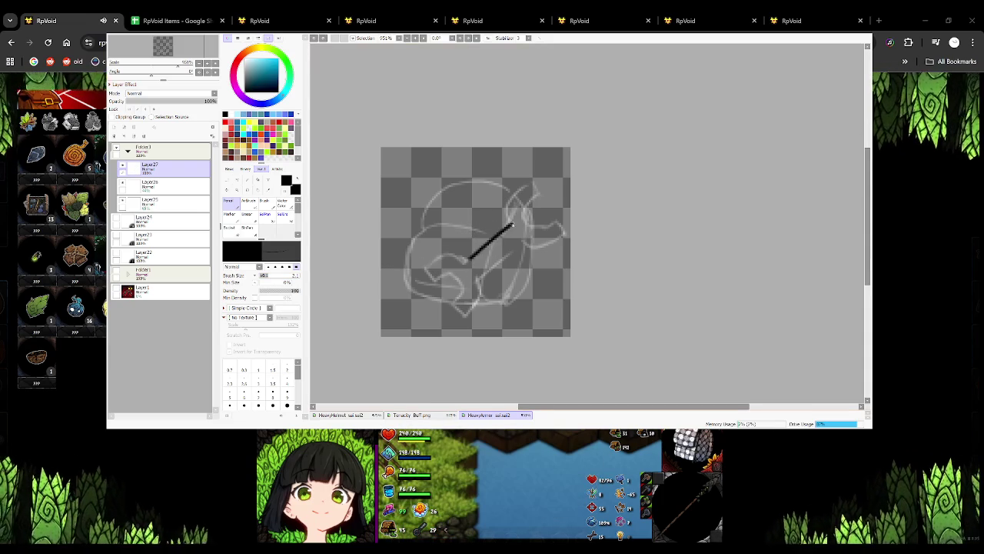
key("ctrl+z")
left_click_drag(465, 261, 506, 228)
key("ctrl+z")
left_click_drag(465, 261, 507, 229)
mouse_move(480, 277)
left_mouse_down()
mouse_move(517, 247)
mouse_move(505, 206)
left_mouse_up()
Ink the wrench jaw curve, its lower-left hook and the bottom end stroke.
scroll(514, 248, "down", 1)
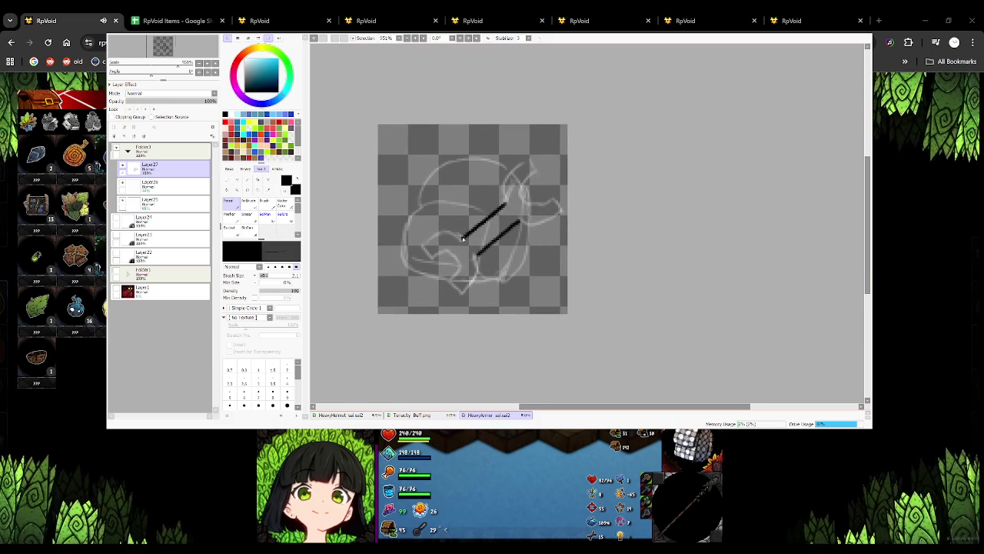
mouse_move(456, 232)
left_mouse_down()
mouse_move(424, 248)
mouse_move(429, 256)
left_mouse_up()
key("ctrl+z")
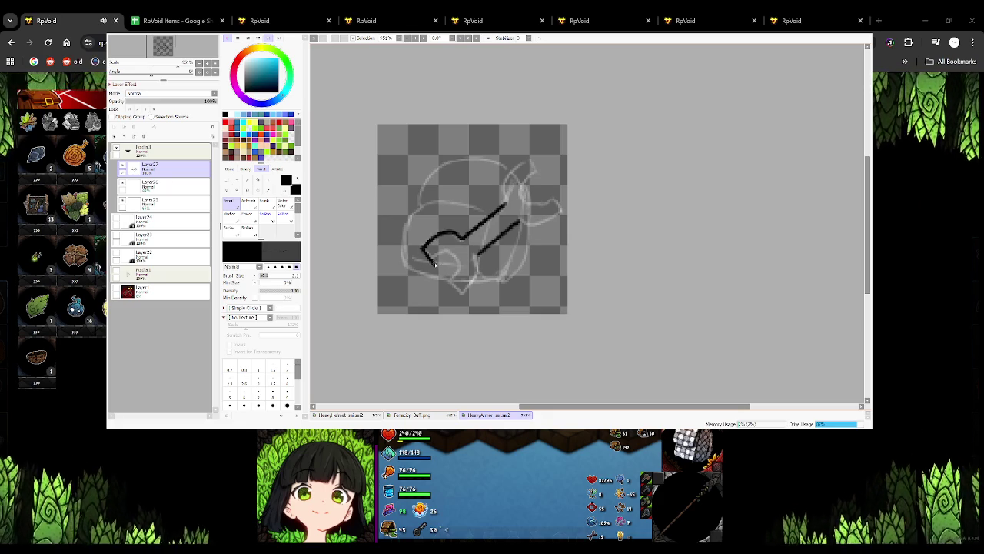
left_click_drag(435, 263, 460, 272)
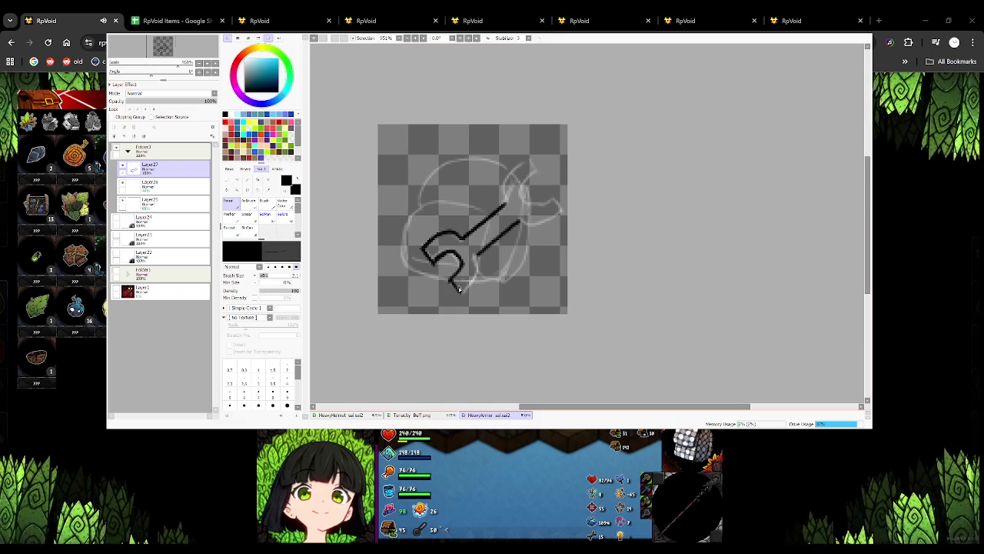
left_click_drag(462, 291, 479, 276)
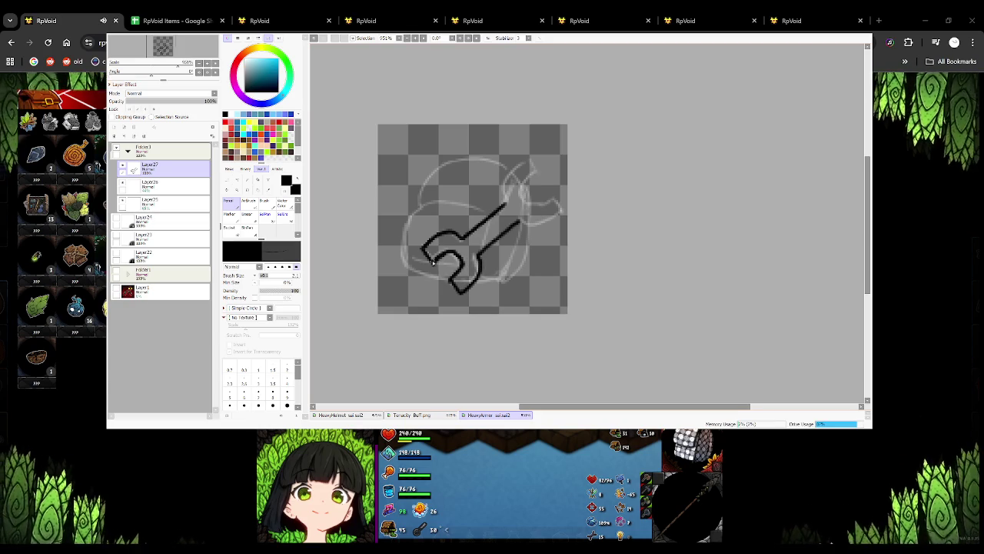
Recentre the view and duplicate the inked wrench half onto a new layer.
key("x")
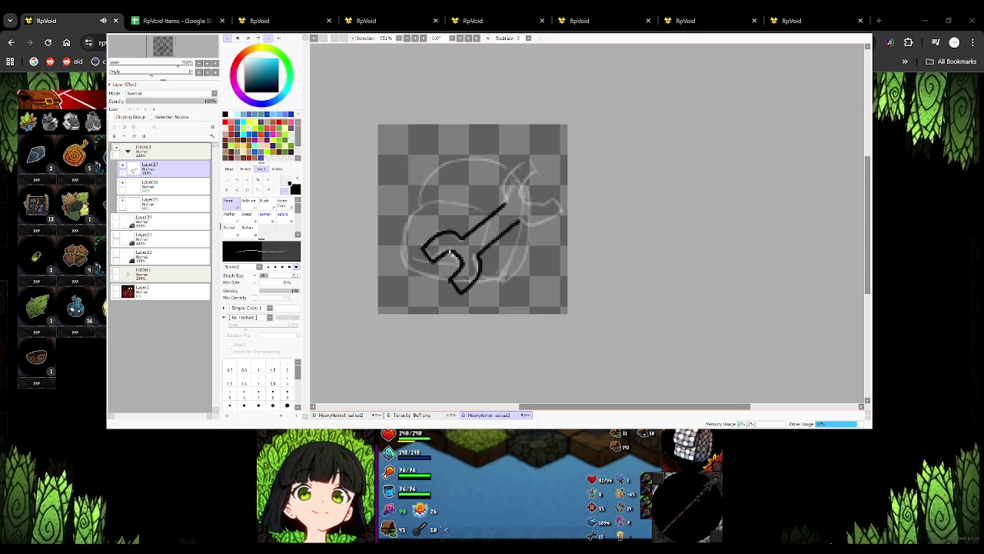
left_click_drag(449, 253, 424, 230)
key("x")
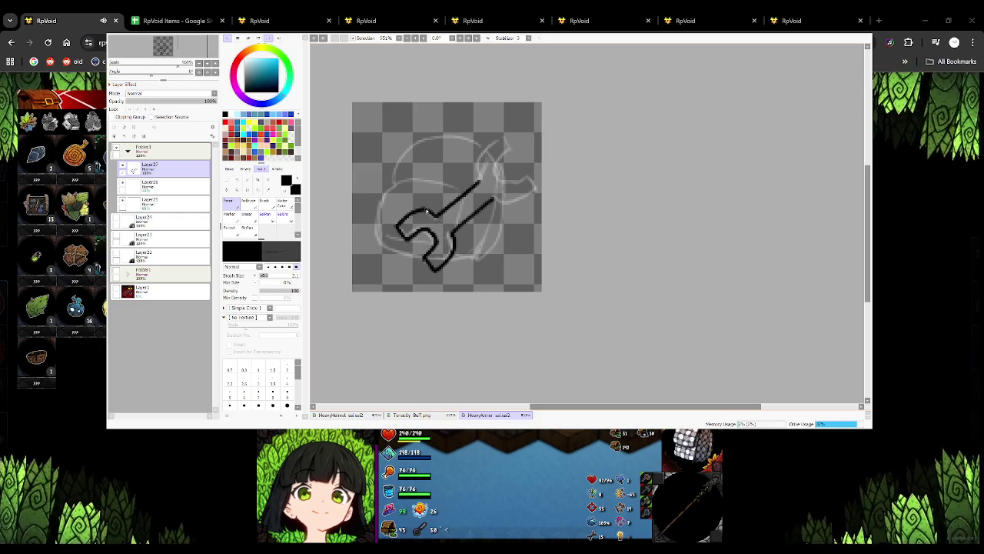
left_click_drag(453, 226, 437, 249)
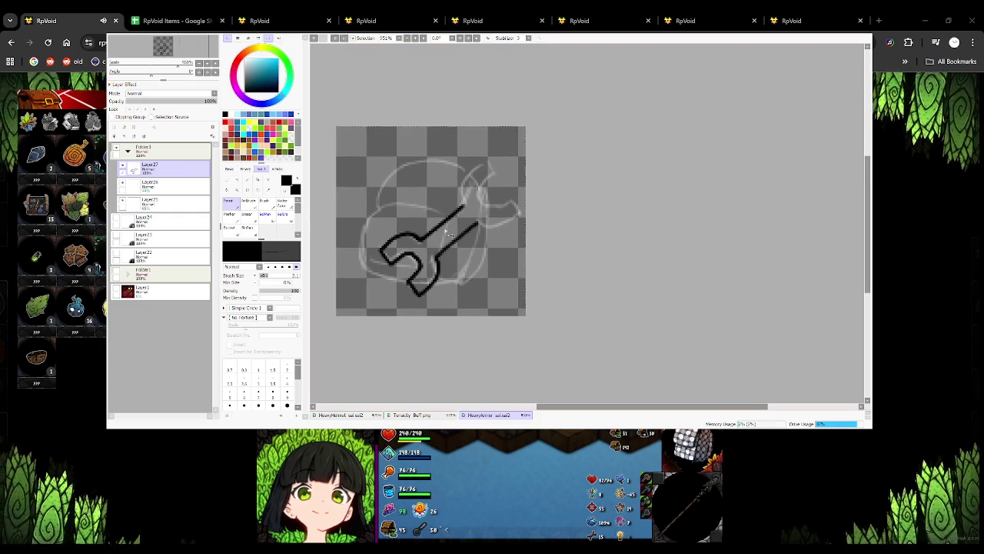
key("ctrl+shift+n")
Rotate the copied half 180° with two 90° CCW turns and merge it down.
key("ctrl+t")
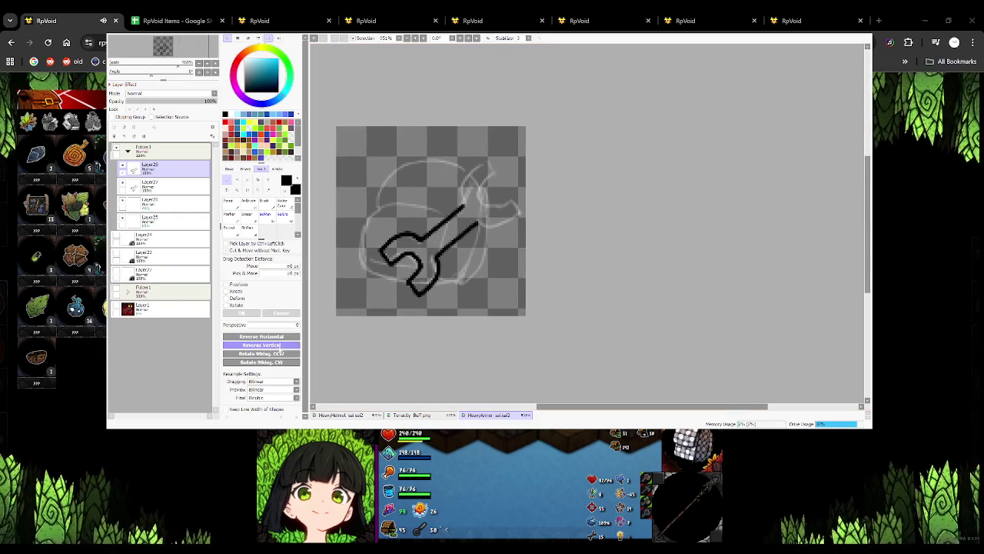
left_click(282, 354)
left_click(285, 354)
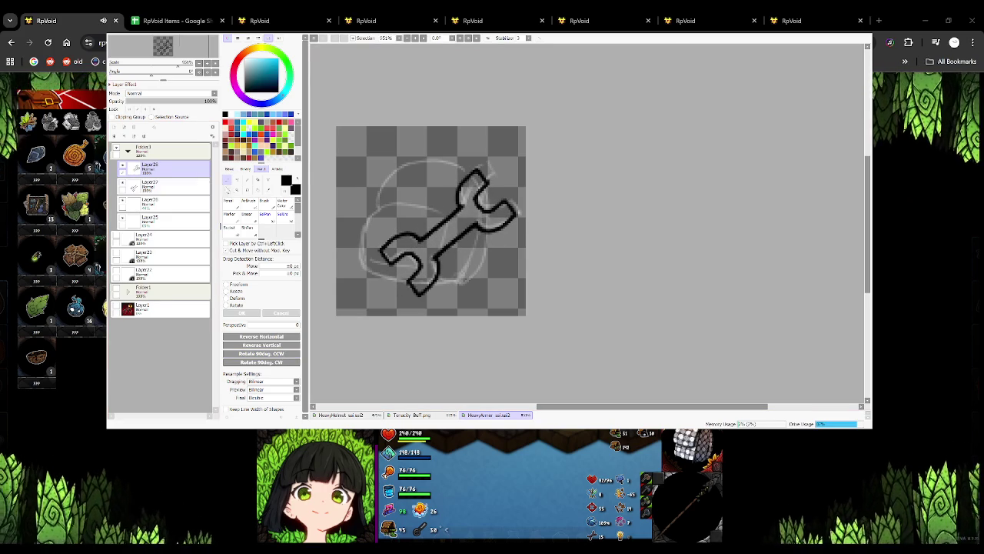
key("ctrl+e")
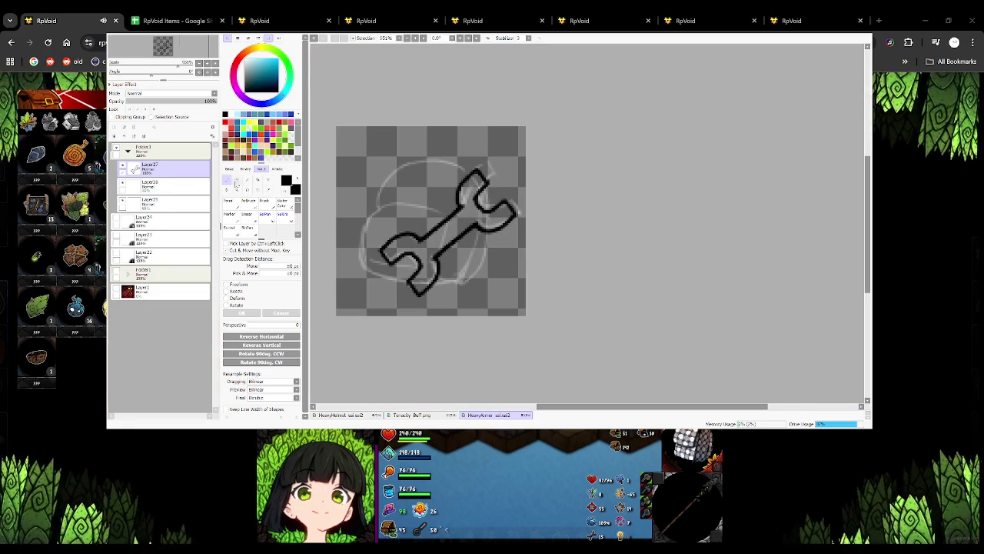
Ink trial strokes with the pencil, undoing a curved helmet line.
left_click(228, 202)
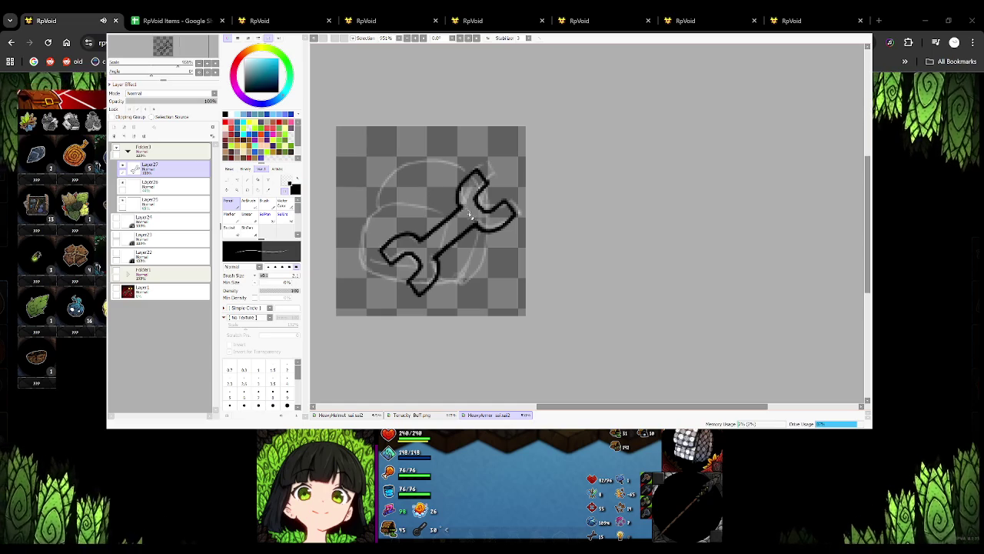
left_click_drag(483, 226, 502, 243)
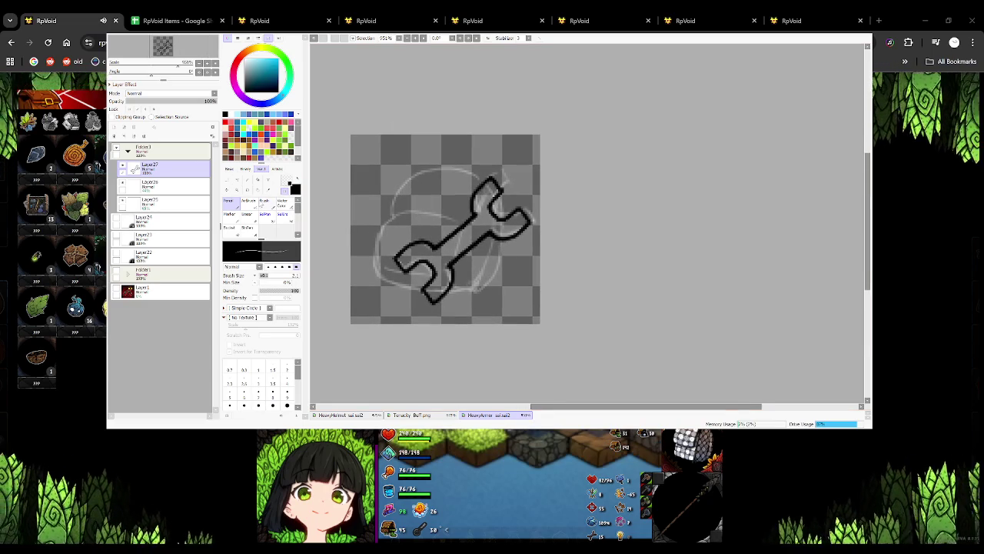
mouse_move(376, 194)
left_mouse_down()
mouse_move(458, 189)
mouse_move(427, 172)
left_mouse_up()
key("ctrl+z")
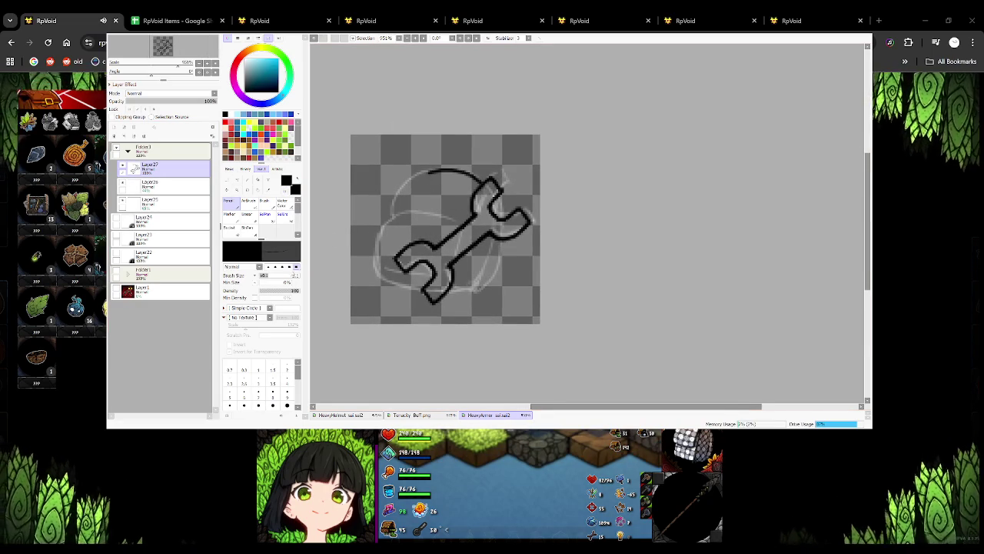
With a smaller brush, ink a shorter helmet-top arc, the eye slot line and the left edge.
left_click(229, 378)
key("ctrl+z")
mouse_move(482, 184)
left_mouse_down()
mouse_move(415, 173)
mouse_move(392, 209)
left_mouse_up()
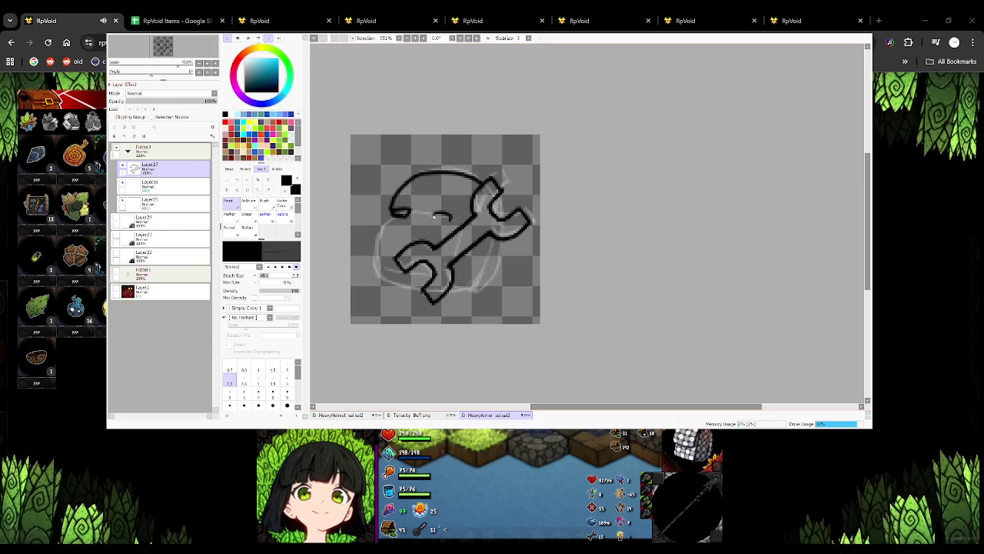
left_click_drag(432, 218, 451, 218)
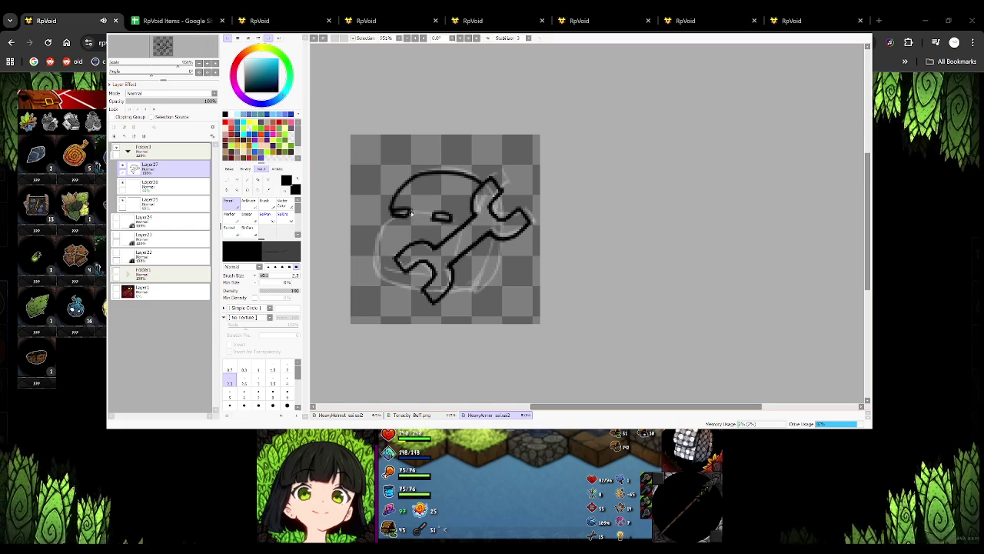
left_click_drag(409, 215, 438, 217)
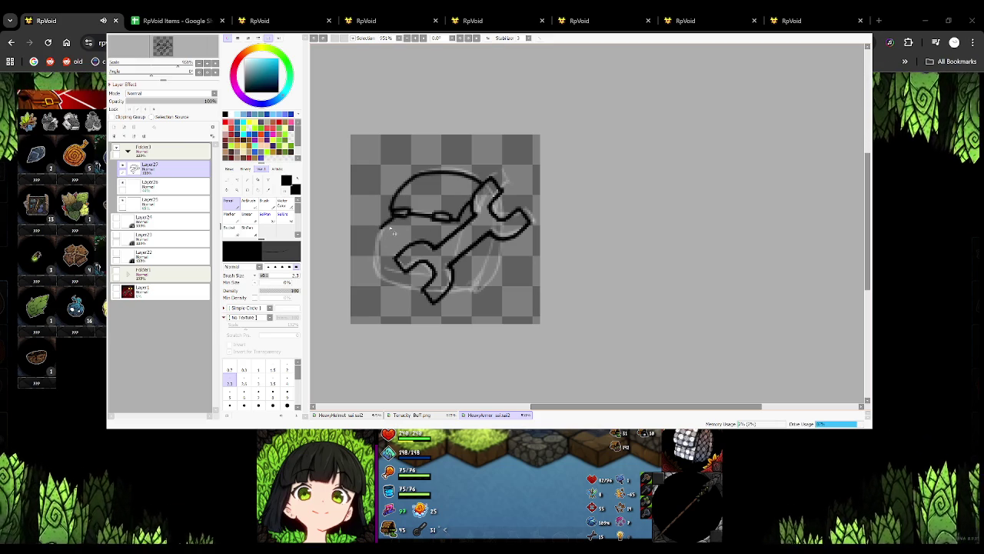
mouse_move(384, 229)
left_mouse_down()
mouse_move(376, 269)
mouse_move(378, 256)
mouse_move(428, 280)
left_mouse_up()
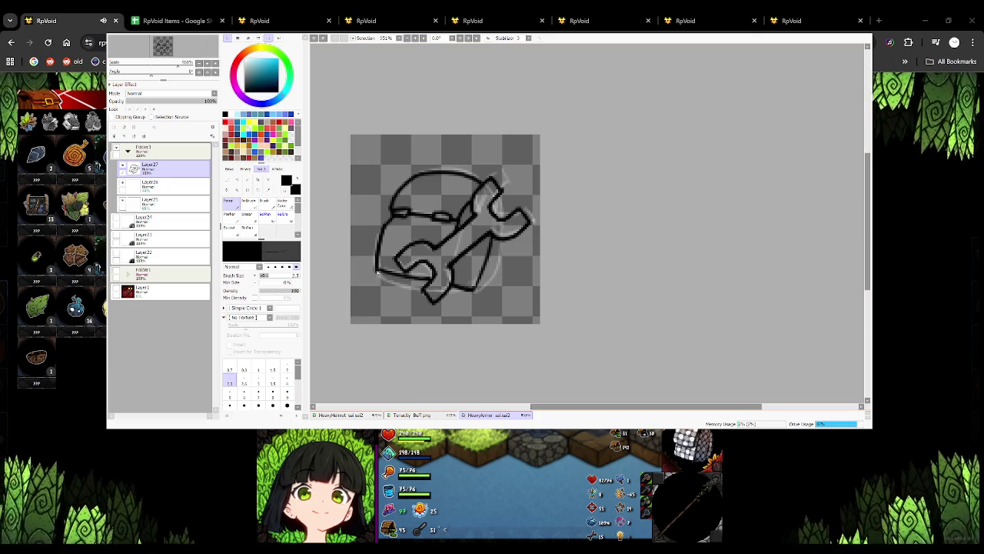
Ink the helmet's lower-left line and bottom edge, redoing unsatisfactory strokes.
left_click_drag(400, 283, 475, 297)
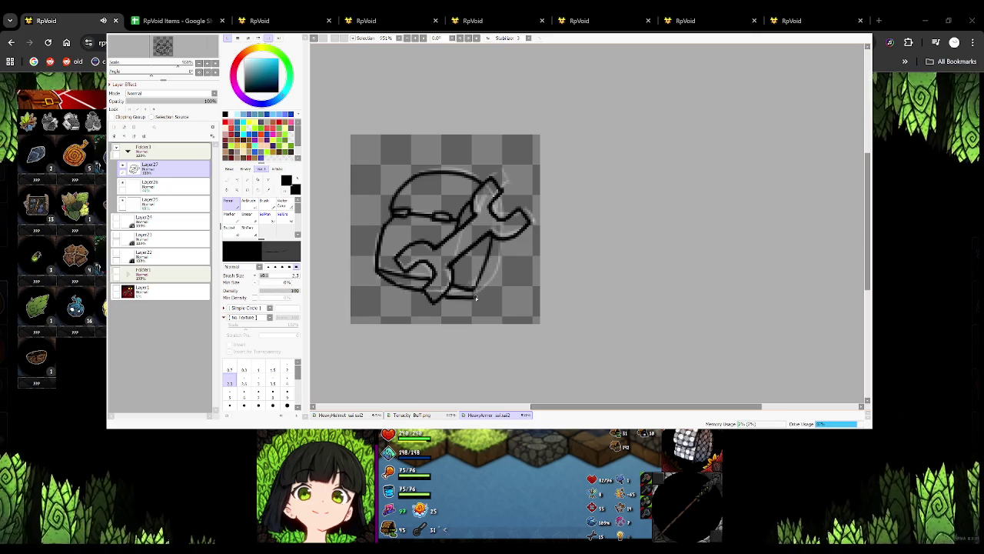
key("ctrl+z")
key("ctrl+z")
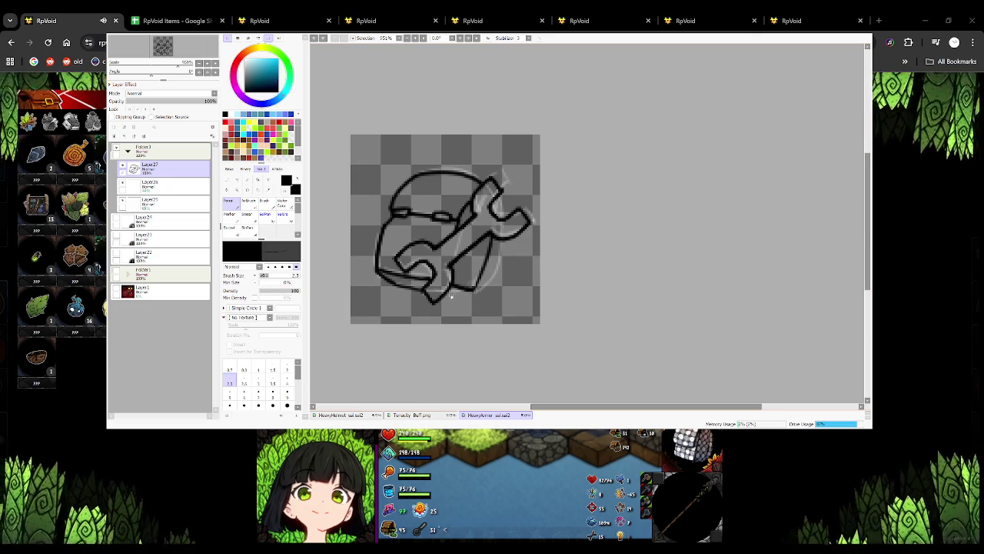
mouse_move(454, 299)
left_mouse_down()
mouse_move(482, 300)
mouse_move(471, 291)
left_mouse_up()
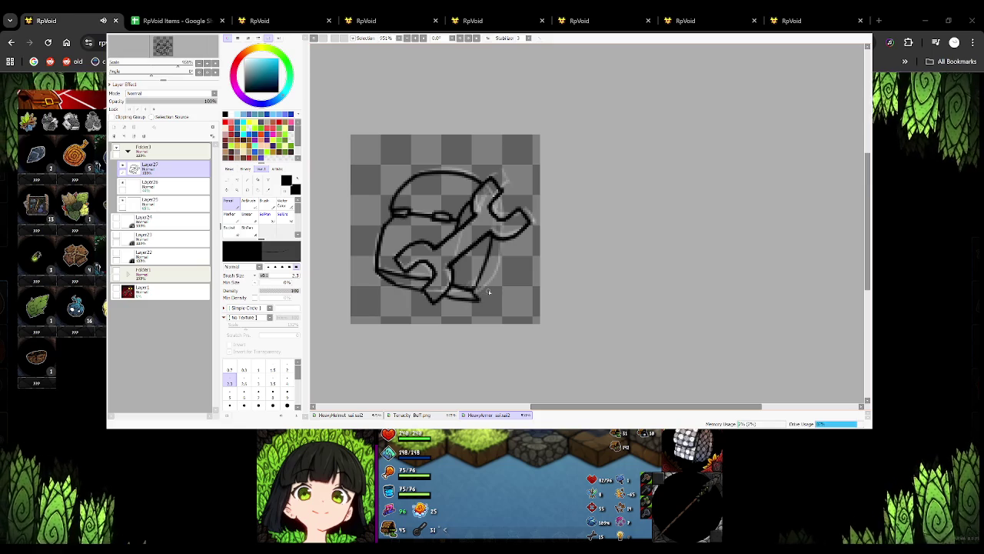
key("ctrl+z")
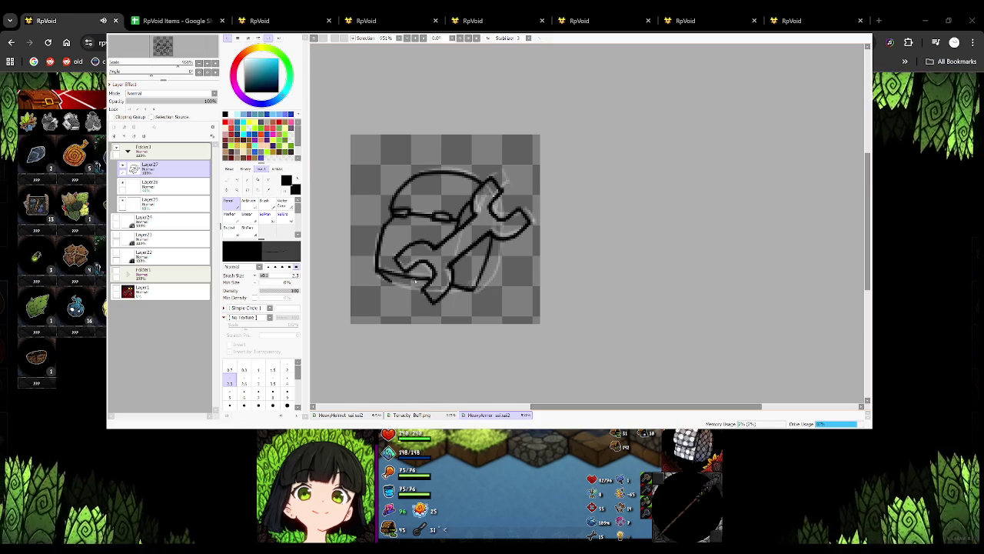
left_click_drag(454, 292, 439, 268)
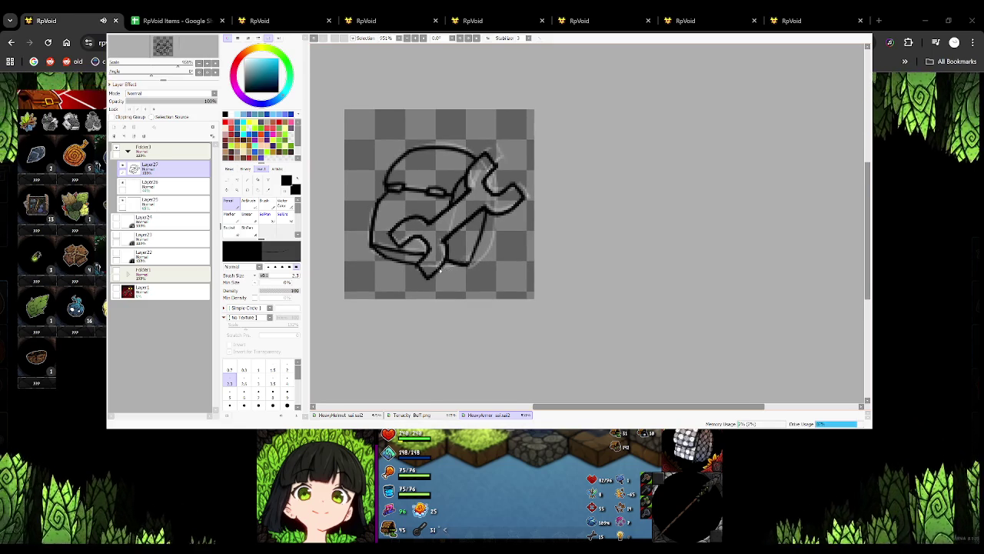
left_click_drag(438, 269, 459, 268)
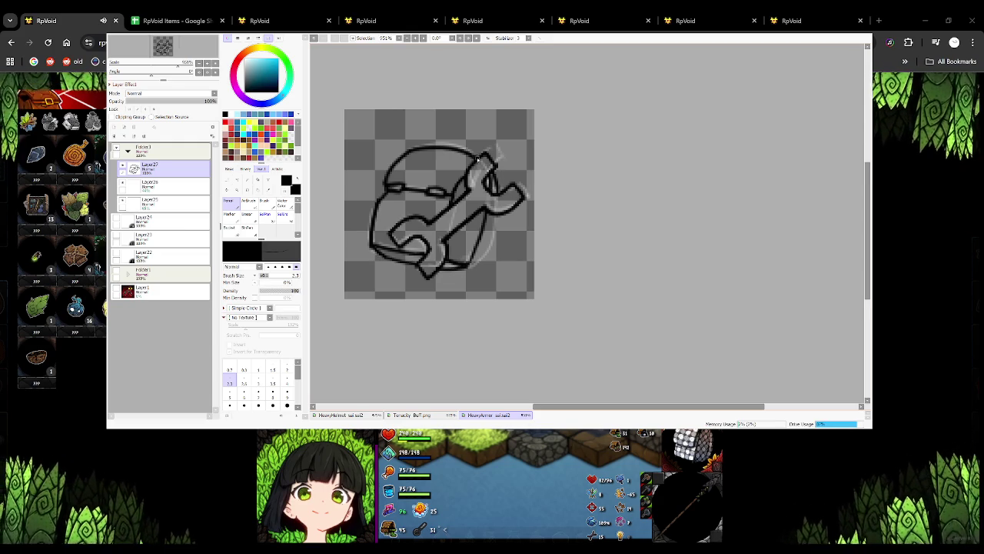
Ink the helmet's right side, lower-right curve and lower-left edge.
left_click_drag(496, 231, 492, 257)
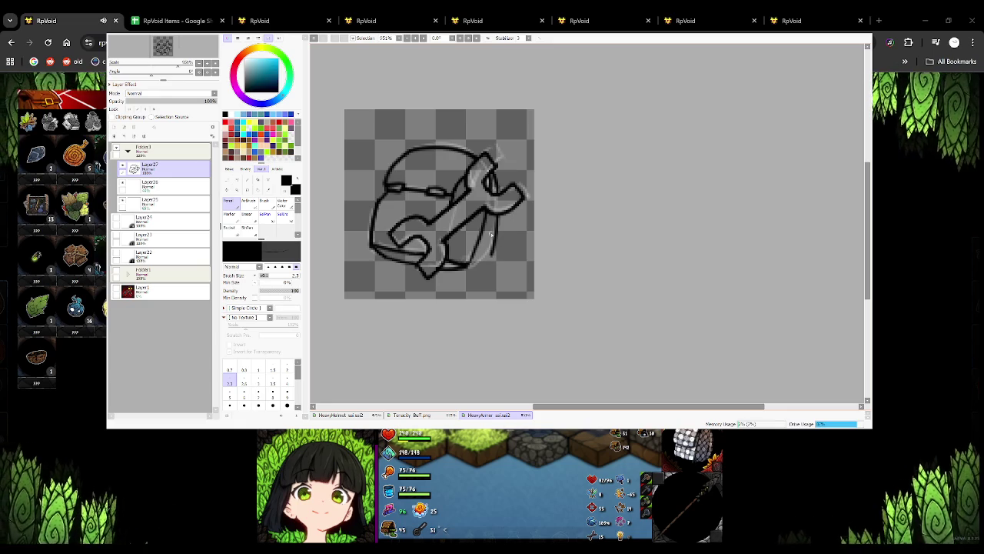
key("ctrl+z")
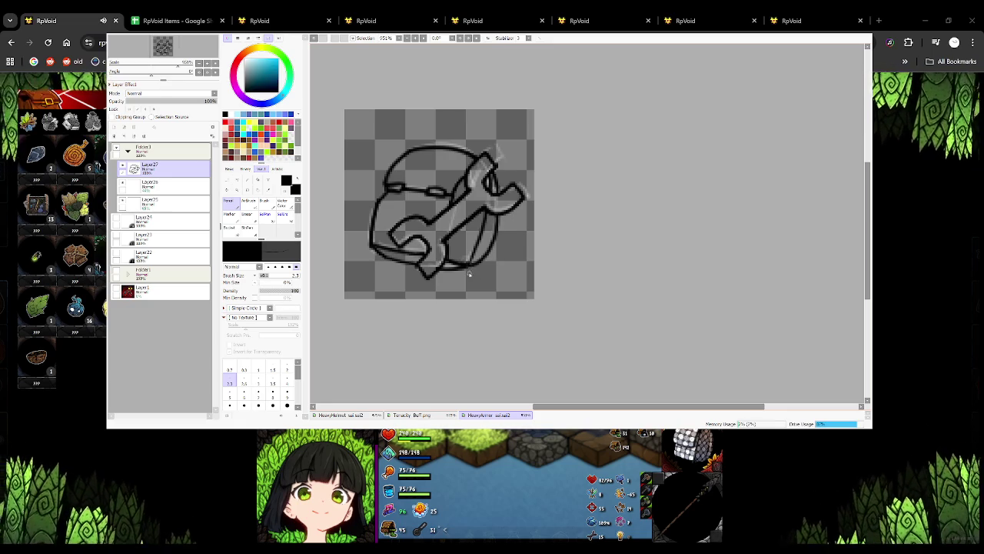
left_click_drag(469, 275, 491, 298)
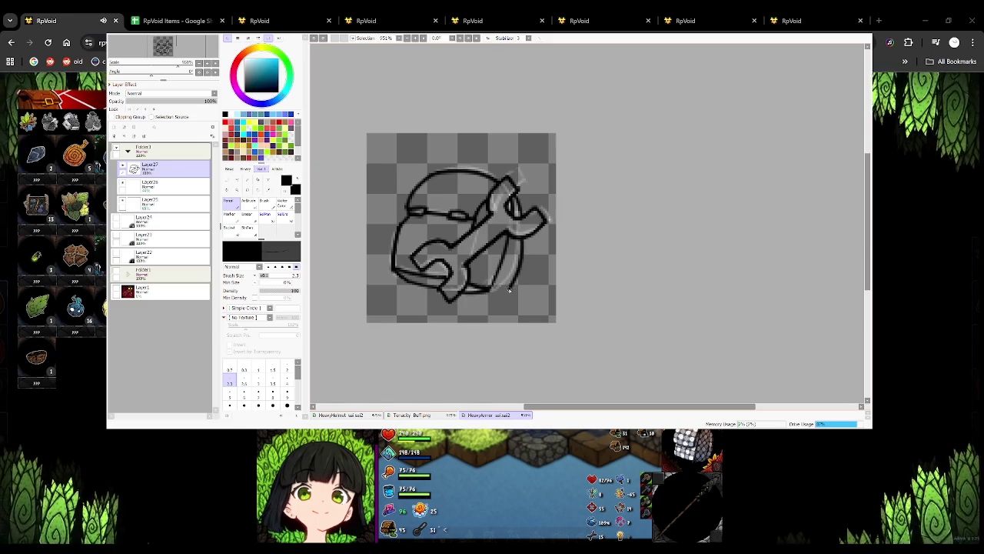
mouse_move(513, 255)
left_mouse_down()
mouse_move(465, 294)
mouse_move(487, 302)
left_mouse_up()
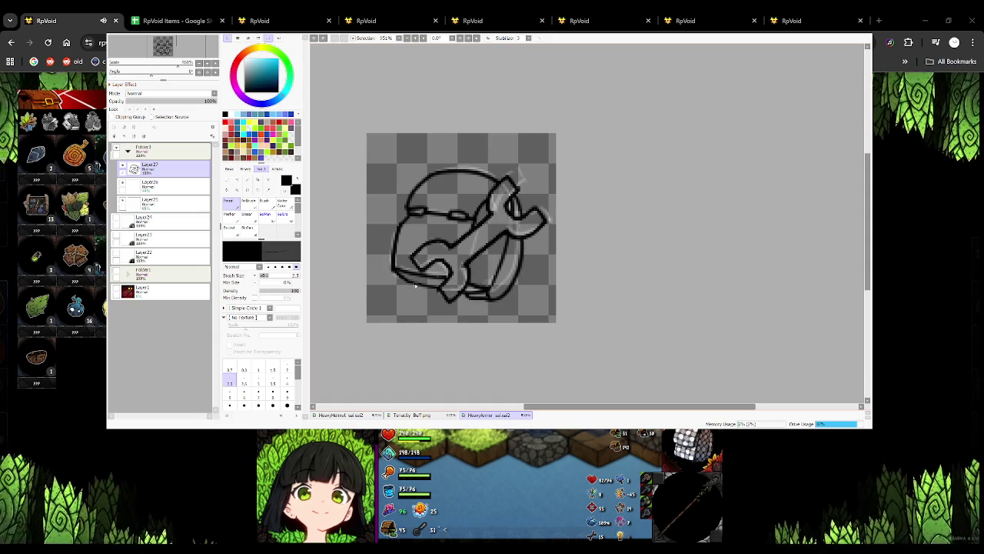
left_click_drag(416, 289, 432, 295)
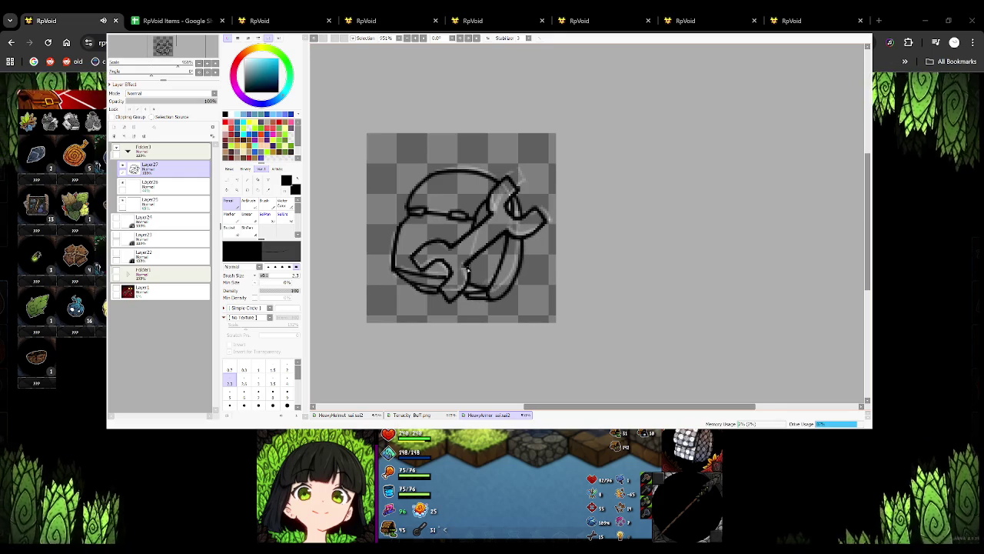
left_click_drag(470, 308, 402, 268)
Undo stray moves, reselect Layer27 and re-ink the helmet's left edge line.
key("x")
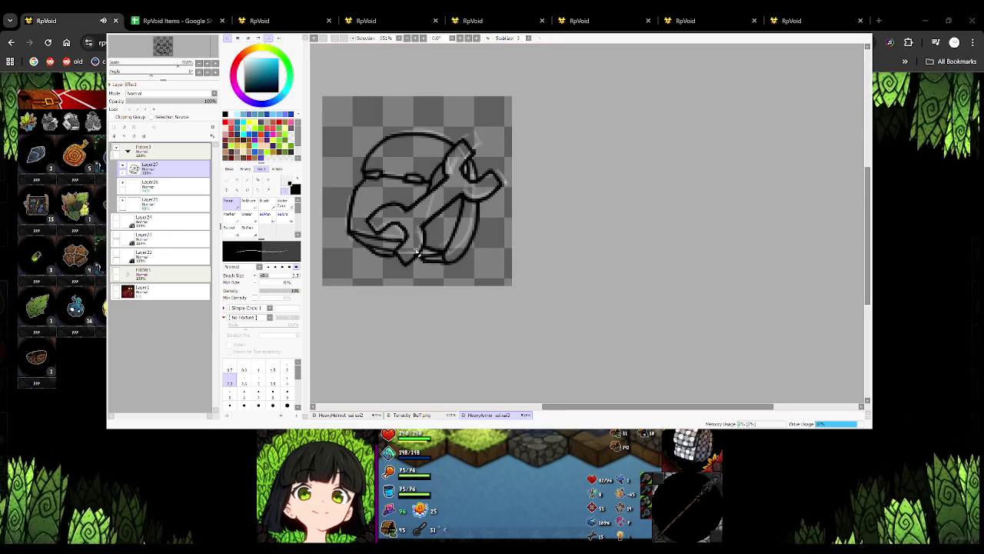
left_click_drag(415, 254, 471, 288)
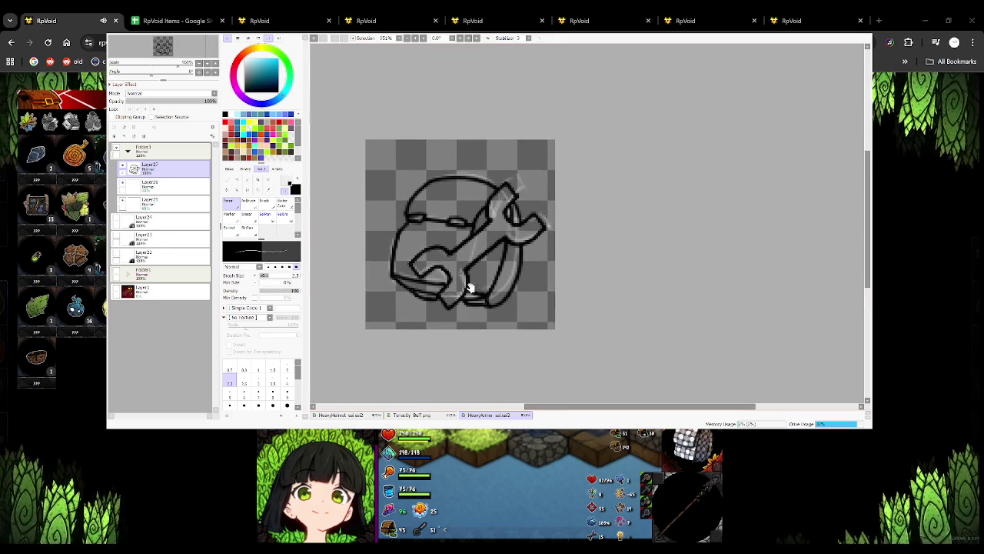
key("ctrl+z")
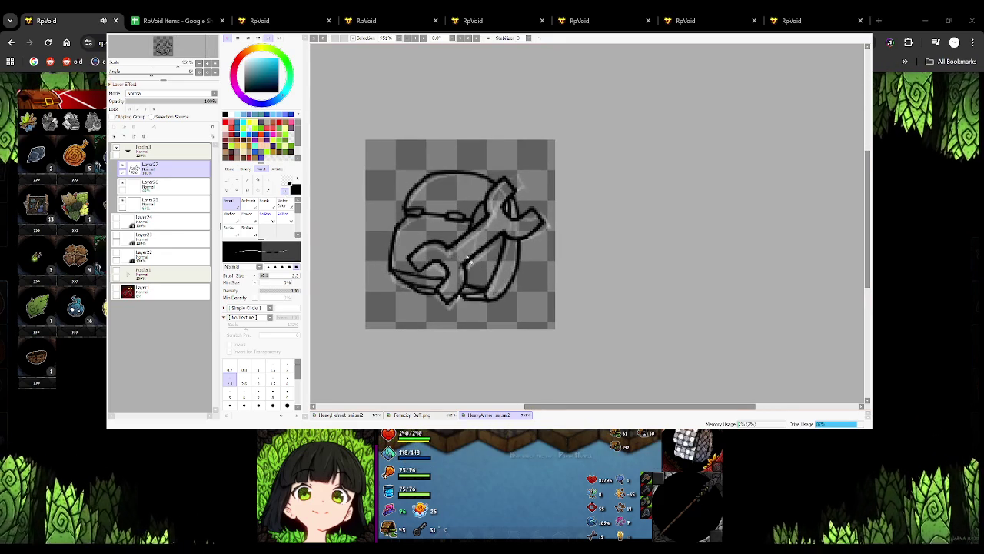
key("ctrl+z")
key("ctrl+z")
key("ctrl+z")
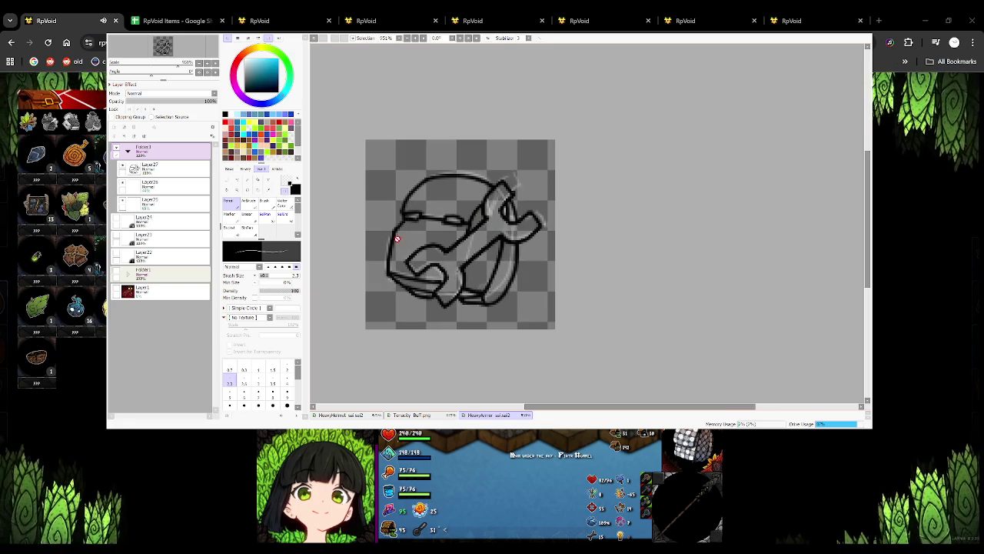
left_click(174, 171)
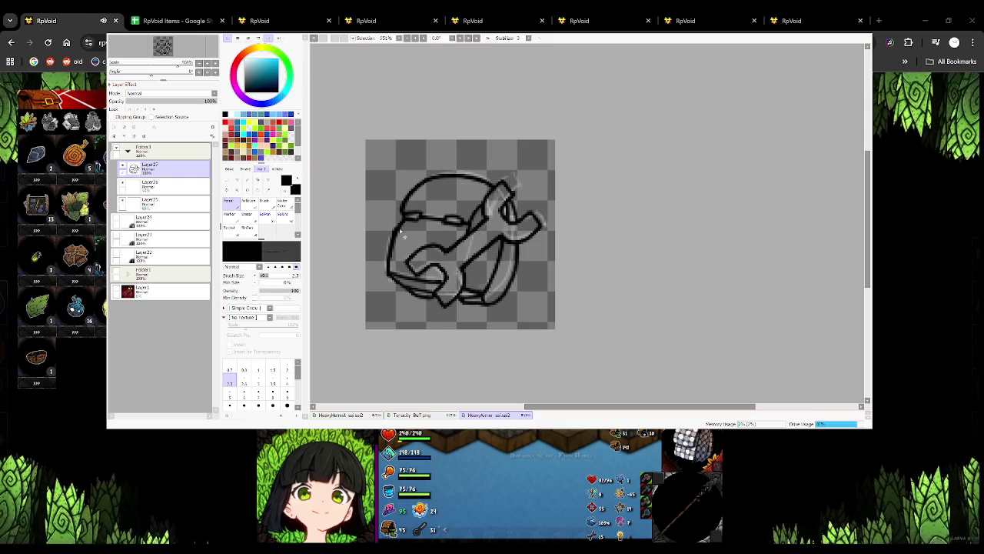
left_click_drag(395, 231, 388, 262)
Erase part of the left edge with the transparent colour, then Magic-Wand the empty background.
left_click(292, 190)
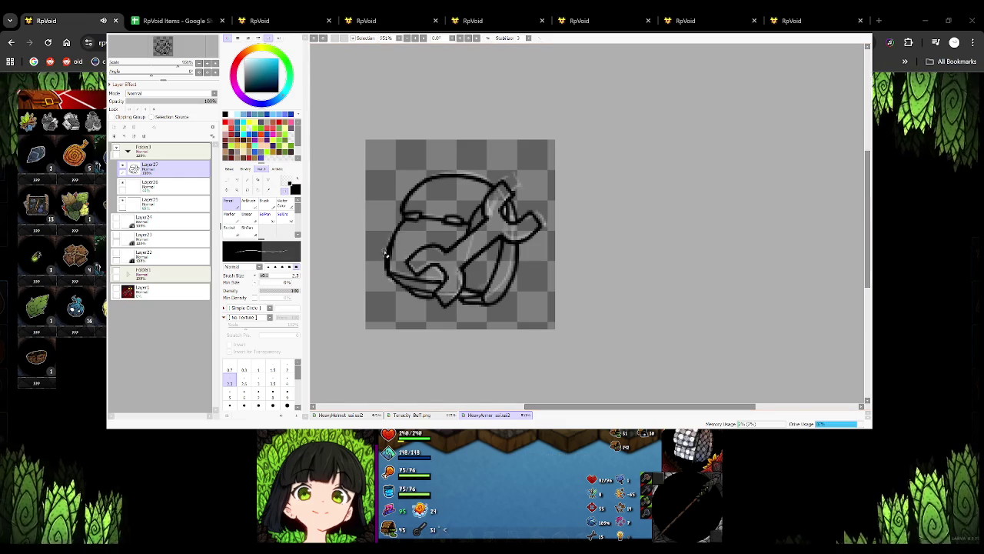
left_click_drag(393, 225, 388, 265)
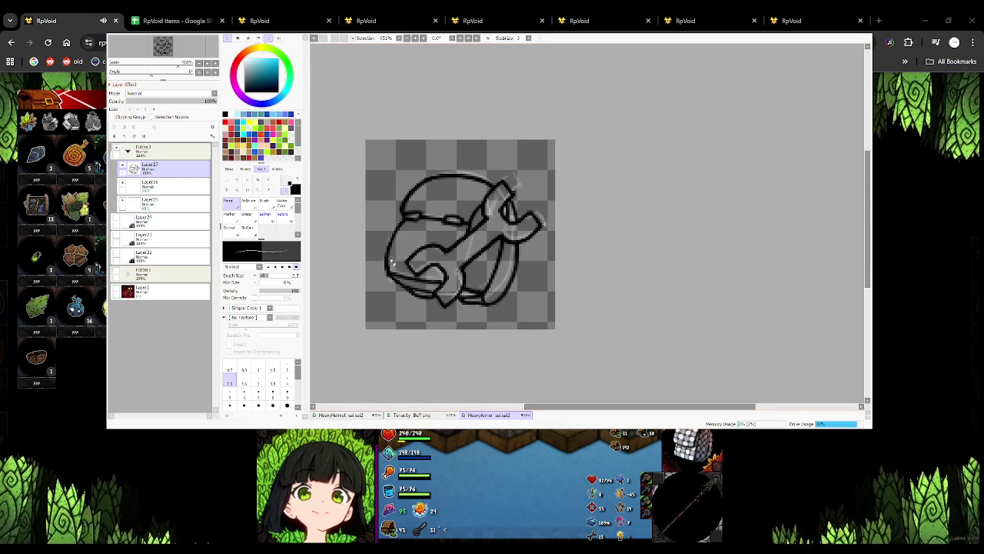
mouse_move(444, 300)
left_mouse_down()
mouse_move(483, 275)
mouse_move(461, 306)
left_mouse_up()
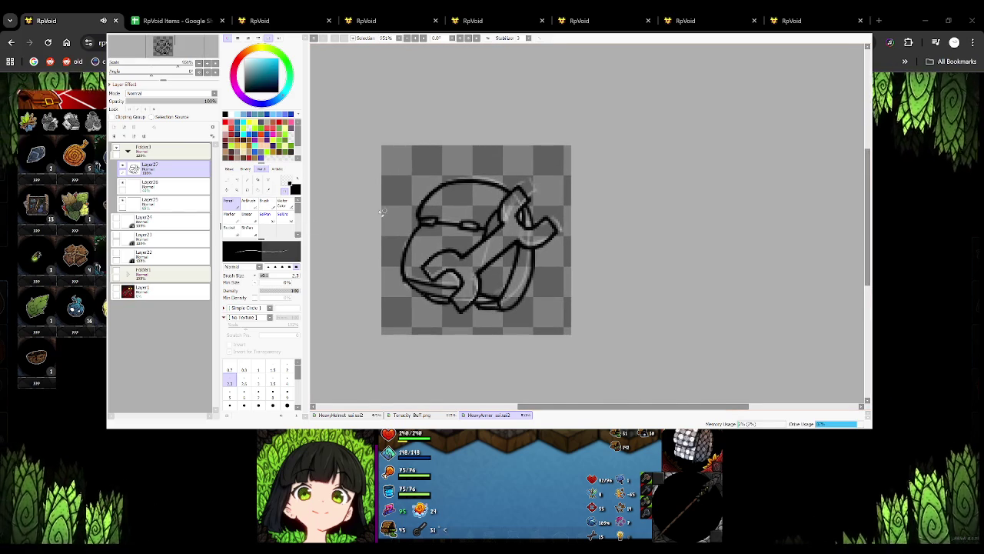
key("x")
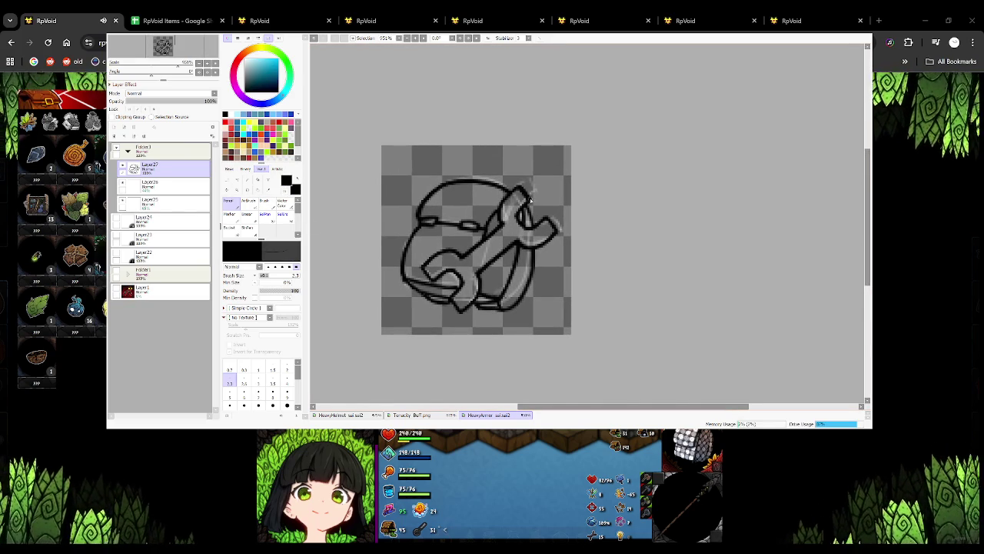
key("c")
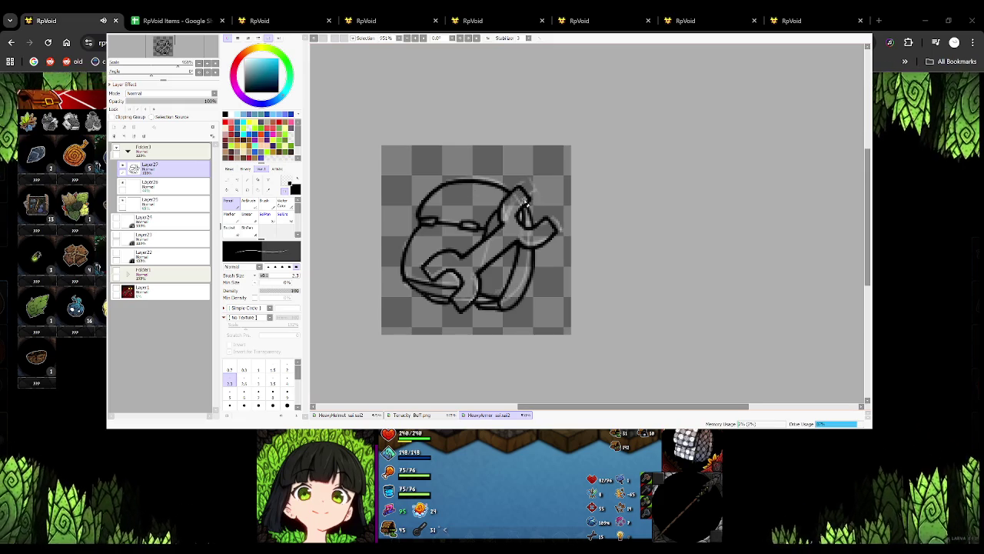
key("w")
left_click(561, 231)
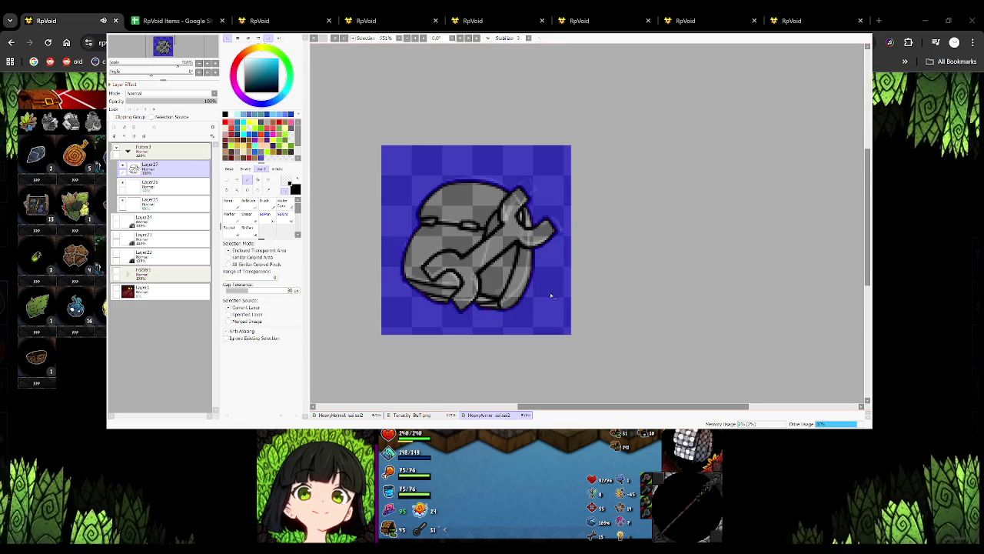